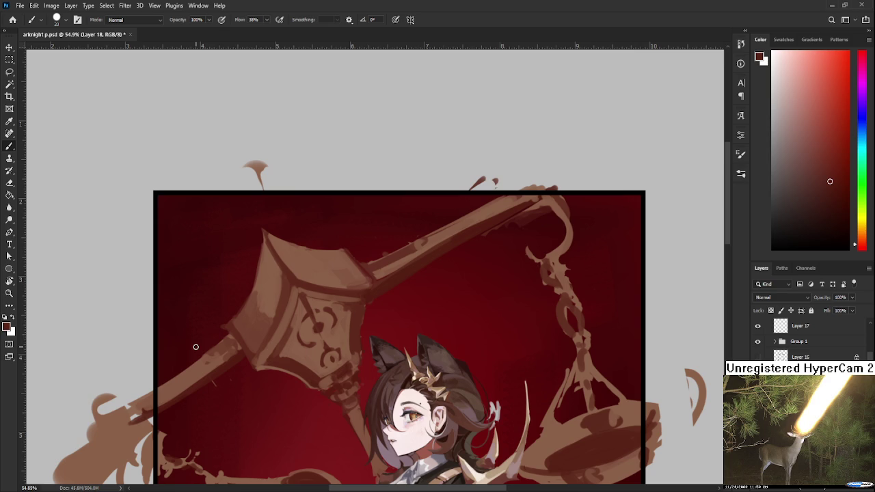
# Step: Paint shading on the scale head using light browns, darker shades and backdrop dark red sampled from it
pyautogui.keyDown('alt'); pyautogui.click(311, 366); pyautogui.keyUp('alt')
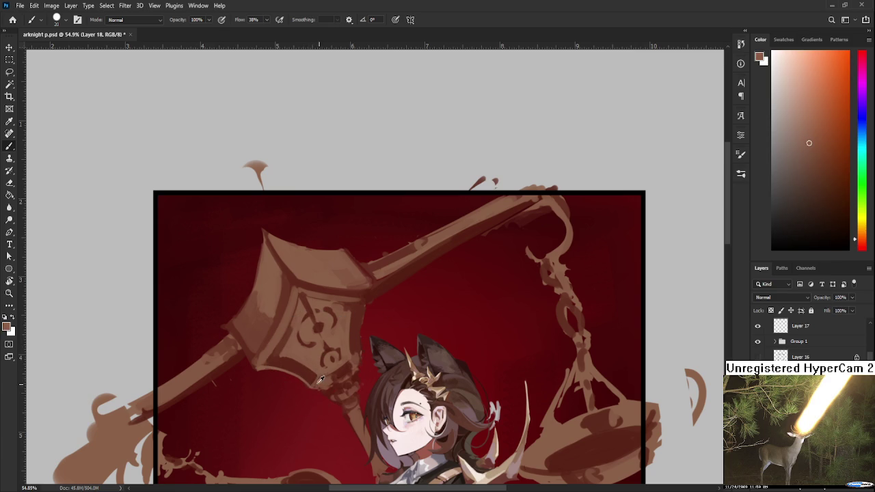
pyautogui.keyDown('alt'); pyautogui.click(313, 377); pyautogui.keyUp('alt')
pyautogui.keyDown('alt'); pyautogui.click(320, 382); pyautogui.keyUp('alt')
pyautogui.keyDown('alt'); pyautogui.click(315, 376); pyautogui.keyUp('alt')
pyautogui.keyDown('alt'); pyautogui.click(315, 377); pyautogui.keyUp('alt')
pyautogui.keyDown('alt'); pyautogui.click(284, 361); pyautogui.keyUp('alt')
pyautogui.keyDown('alt'); pyautogui.click(366, 315); pyautogui.keyUp('alt')
pyautogui.keyDown('alt'); pyautogui.click(357, 321); pyautogui.keyUp('alt')
pyautogui.keyDown('alt'); pyautogui.click(347, 316); pyautogui.keyUp('alt')
pyautogui.keyDown('alt'); pyautogui.click(359, 350); pyautogui.keyUp('alt')
pyautogui.keyDown('alt'); pyautogui.click(357, 355); pyautogui.keyUp('alt')
pyautogui.keyDown('alt'); pyautogui.click(319, 382); pyautogui.keyUp('alt')
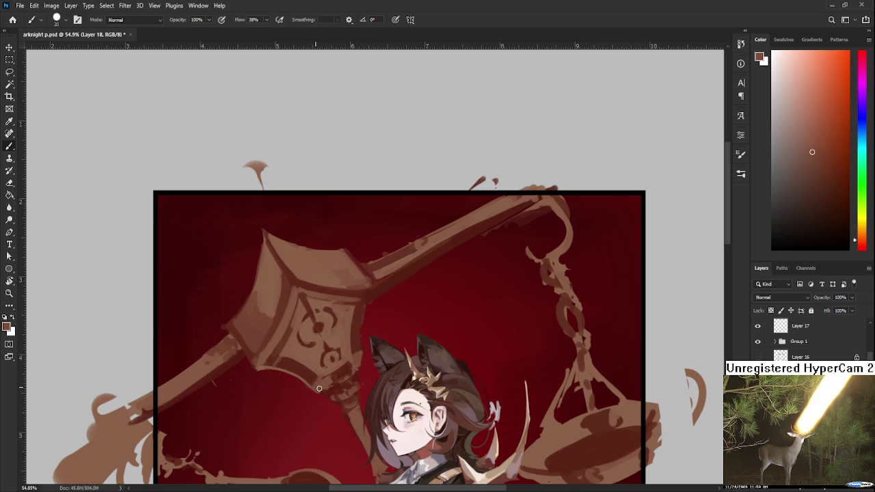
# Step: Erase excess paint on the head, then resume brushing with the backdrop's dark red
pyautogui.press('e')
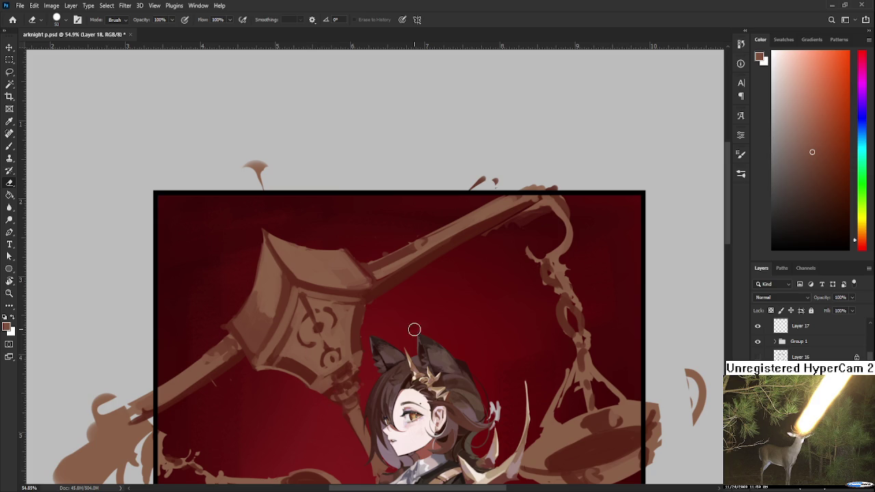
pyautogui.moveTo(380, 330); pyautogui.dragTo(376, 342)
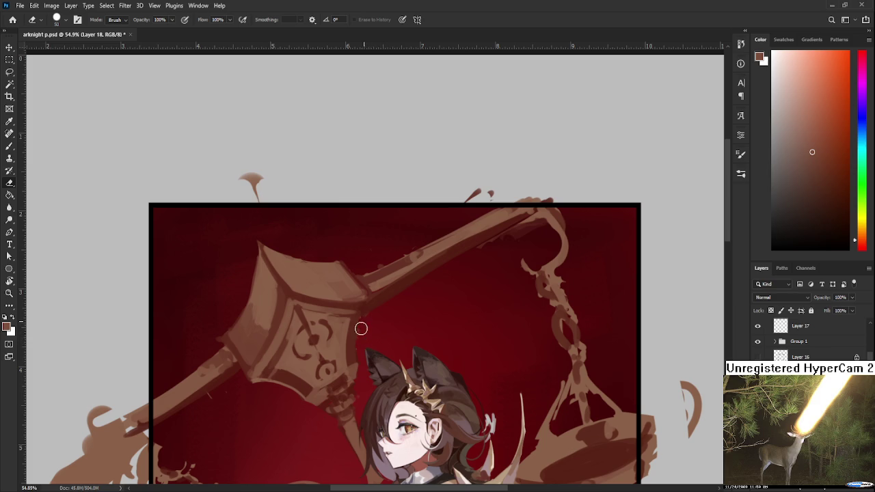
pyautogui.press('b')
pyautogui.keyDown('alt'); pyautogui.click(355, 325); pyautogui.keyUp('alt')
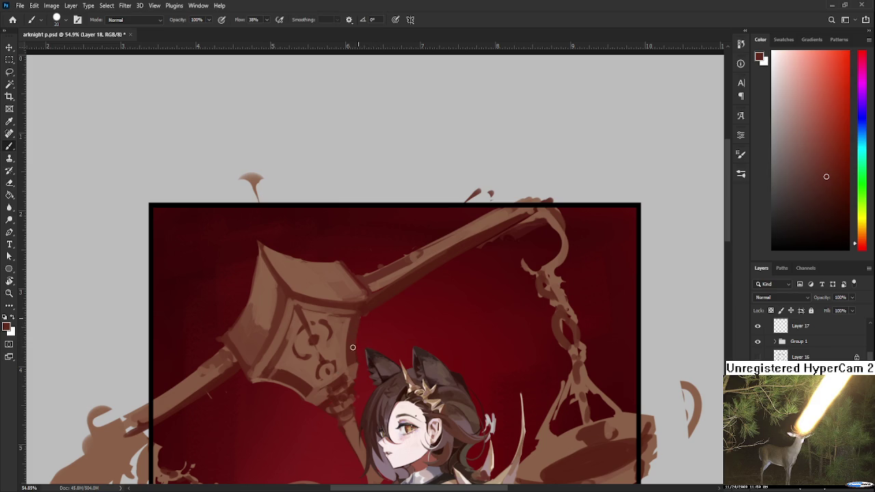
pyautogui.keyDown('alt'); pyautogui.click(354, 359); pyautogui.keyUp('alt')
pyautogui.keyDown('alt'); pyautogui.click(353, 361); pyautogui.keyUp('alt')
# Step: Brush lighter tan shading onto the head with sampled reddish and light browns
pyautogui.moveTo(299, 340); pyautogui.dragTo(311, 351)
pyautogui.keyDown('alt'); pyautogui.click(265, 336); pyautogui.keyUp('alt')
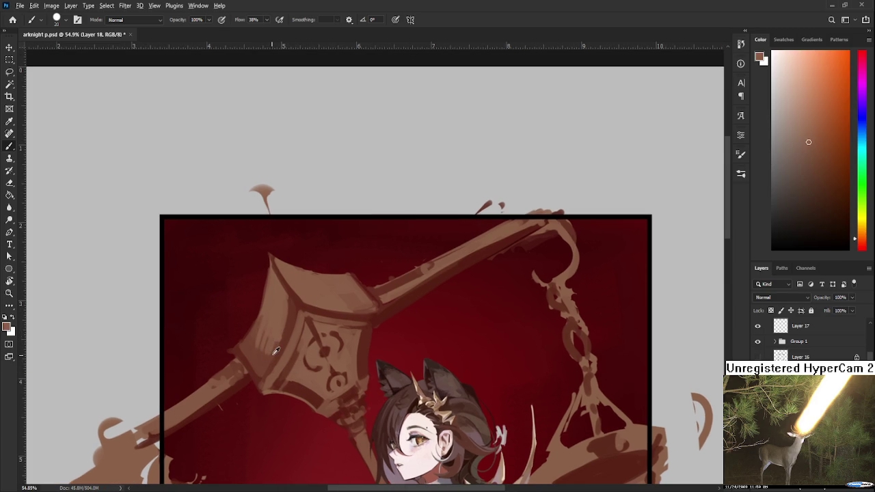
pyautogui.keyDown('alt'); pyautogui.click(271, 357); pyautogui.keyUp('alt')
pyautogui.keyDown('alt'); pyautogui.click(275, 333); pyautogui.keyUp('alt')
pyautogui.scroll(-2, 283, 332)
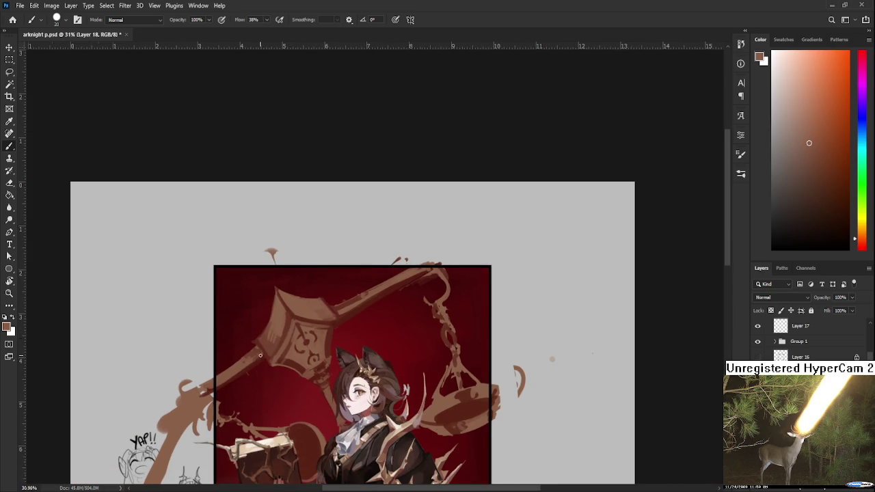
# Step: Repaint the scale beam's shaft with light brown strokes
pyautogui.scroll(2, 260, 355)
pyautogui.moveTo(282, 339)
pyautogui.mouseDown()
pyautogui.moveTo(334, 322)
pyautogui.moveTo(297, 333)
pyautogui.moveTo(251, 384)
pyautogui.mouseUp()
pyautogui.moveTo(298, 354); pyautogui.dragTo(243, 386)
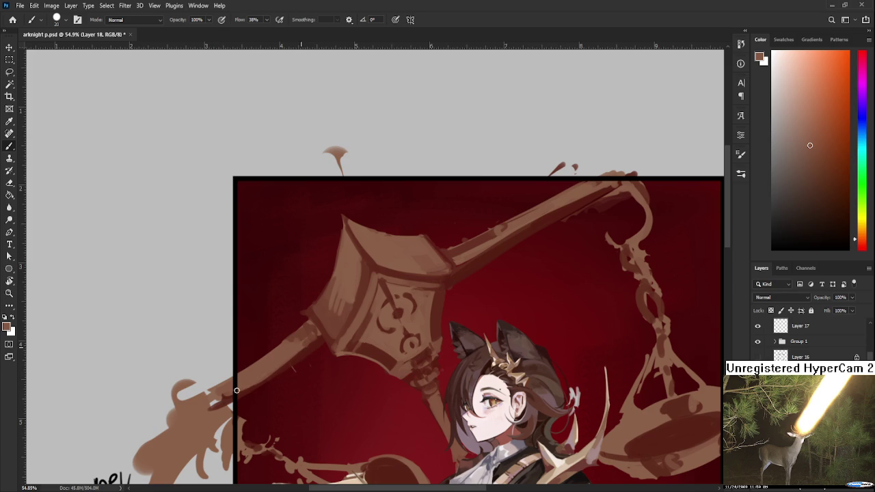
pyautogui.moveTo(299, 356); pyautogui.dragTo(248, 384)
# Step: Shade the shaft's lower edge with a darker red sampled beside the shaft
pyautogui.keyDown('alt'); pyautogui.click(284, 332); pyautogui.keyUp('alt')
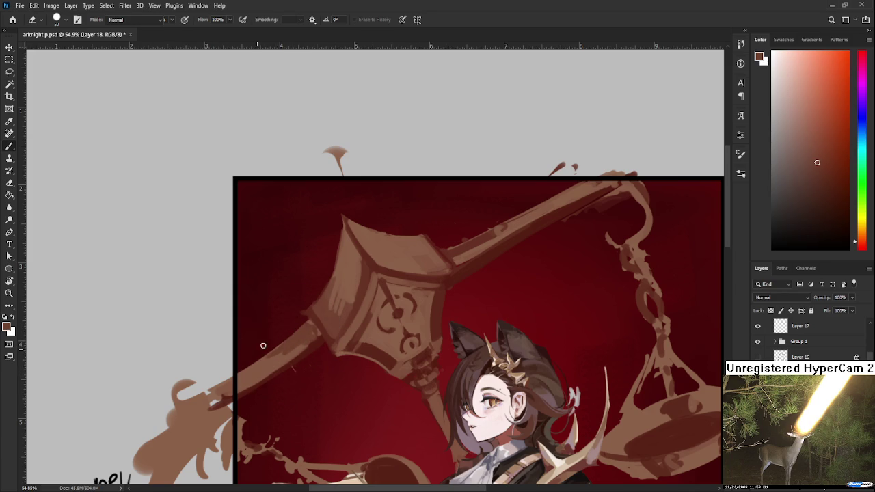
pyautogui.keyDown('alt'); pyautogui.click(289, 345); pyautogui.keyUp('alt')
pyautogui.keyDown('alt'); pyautogui.click(299, 344); pyautogui.keyUp('alt')
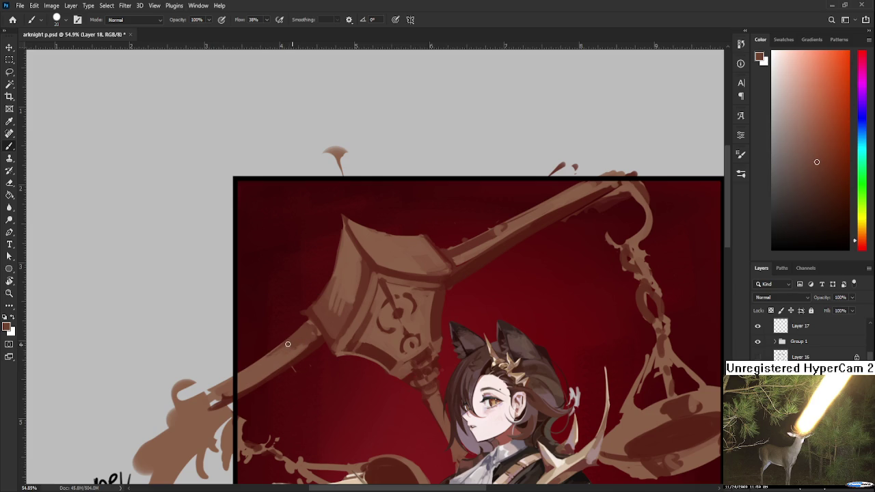
pyautogui.keyDown('alt'); pyautogui.click(306, 339); pyautogui.keyUp('alt')
pyautogui.keyDown('alt'); pyautogui.click(309, 331); pyautogui.keyUp('alt')
pyautogui.keyDown('alt'); pyautogui.click(316, 336); pyautogui.keyUp('alt')
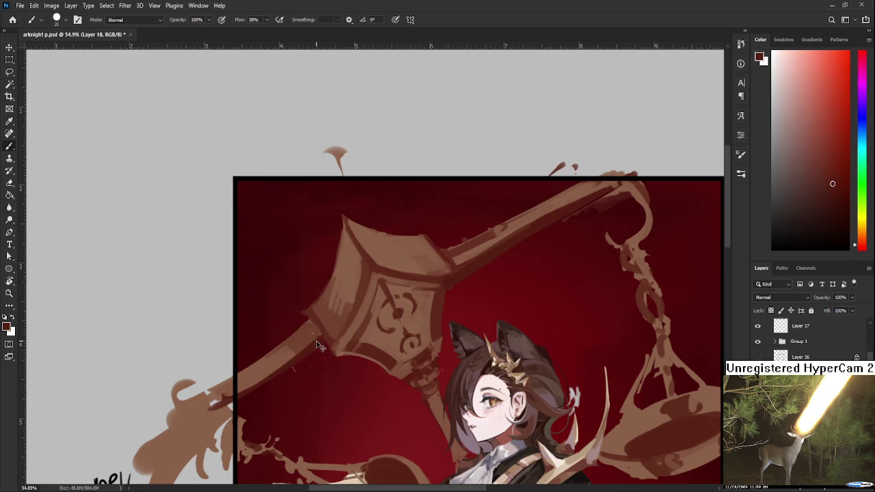
pyautogui.keyDown('alt'); pyautogui.click(316, 338); pyautogui.keyUp('alt')
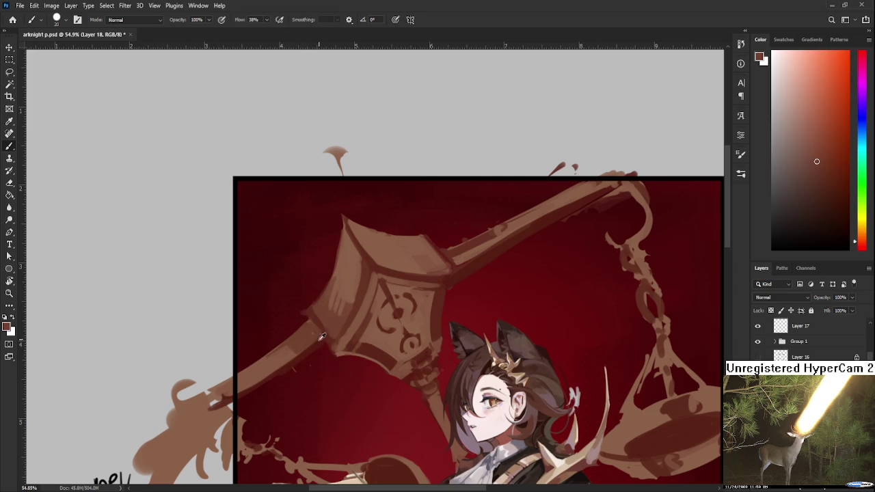
pyautogui.keyDown('alt'); pyautogui.click(320, 338); pyautogui.keyUp('alt')
pyautogui.keyDown('alt'); pyautogui.click(287, 354); pyautogui.keyUp('alt')
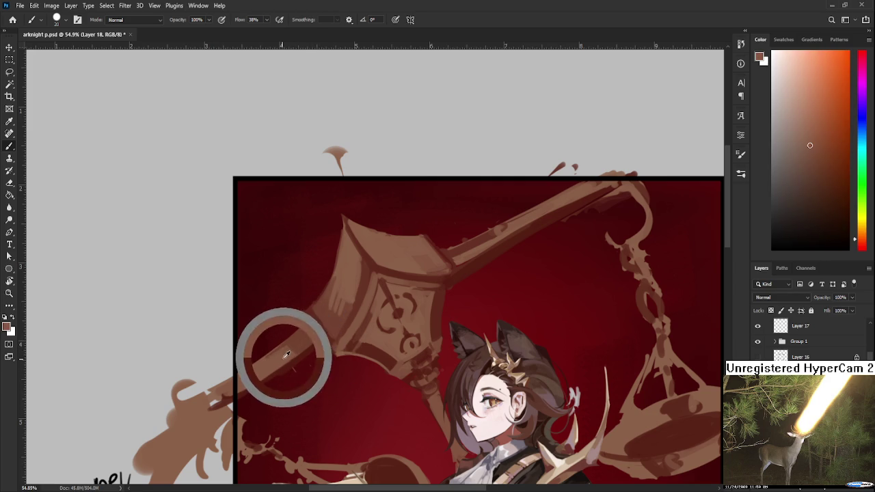
pyautogui.keyDown('alt'); pyautogui.click(243, 390); pyautogui.keyUp('alt')
pyautogui.moveTo(241, 399); pyautogui.dragTo(310, 352)
# Step: Erase excess strokes along the shaft, then resample browns from the beam
pyautogui.press('e')
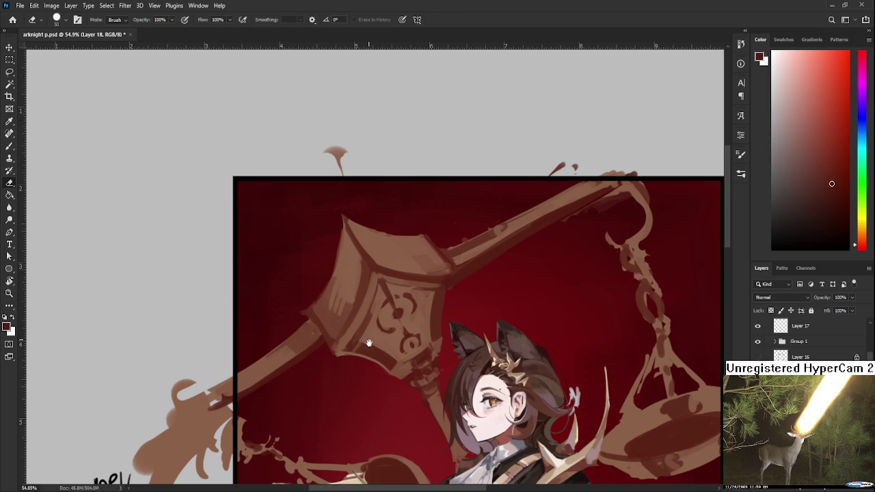
pyautogui.scroll(2, 367, 344)
pyautogui.press('b')
pyautogui.keyDown('alt'); pyautogui.click(328, 359); pyautogui.keyUp('alt')
pyautogui.keyDown('alt'); pyautogui.click(324, 351); pyautogui.keyUp('alt')
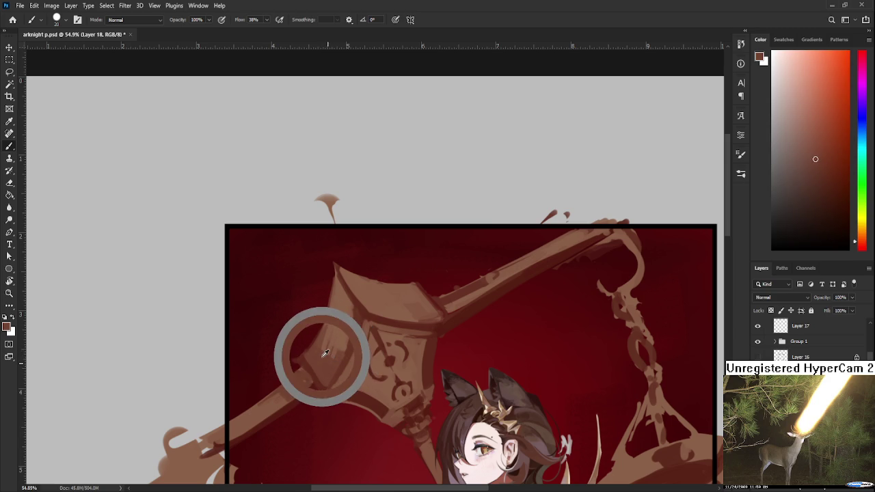
pyautogui.keyDown('alt'); pyautogui.click(326, 347); pyautogui.keyUp('alt')
pyautogui.keyDown('alt'); pyautogui.click(332, 351); pyautogui.keyUp('alt')
# Step: Fine-tune the beam colour with further sampled brown tones
pyautogui.keyDown('alt'); pyautogui.click(324, 350); pyautogui.keyUp('alt')
pyautogui.keyDown('alt'); pyautogui.click(327, 348); pyautogui.keyUp('alt')
pyautogui.keyDown('alt'); pyautogui.click(323, 342); pyautogui.keyUp('alt')
pyautogui.keyDown('alt'); pyautogui.click(327, 345); pyautogui.keyUp('alt')
pyautogui.keyDown('alt'); pyautogui.click(323, 346); pyautogui.keyUp('alt')
pyautogui.keyDown('alt'); pyautogui.click(335, 336); pyautogui.keyUp('alt')
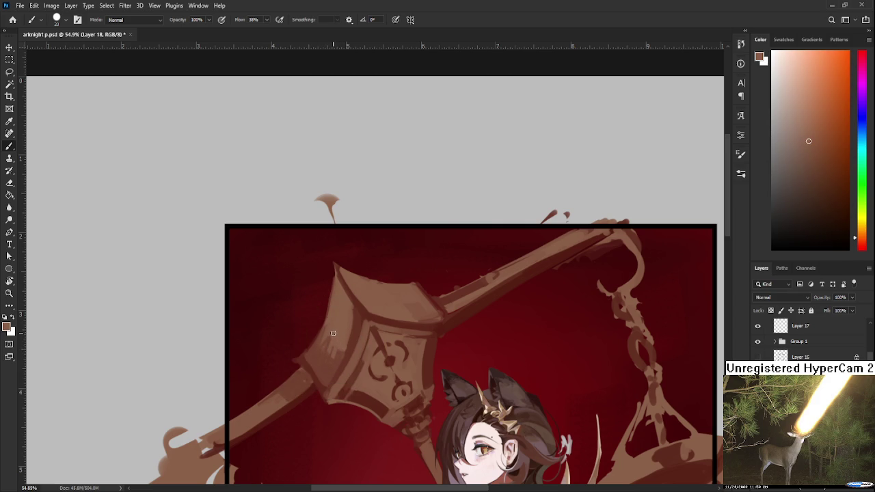
pyautogui.scroll(-5, 402, 342)
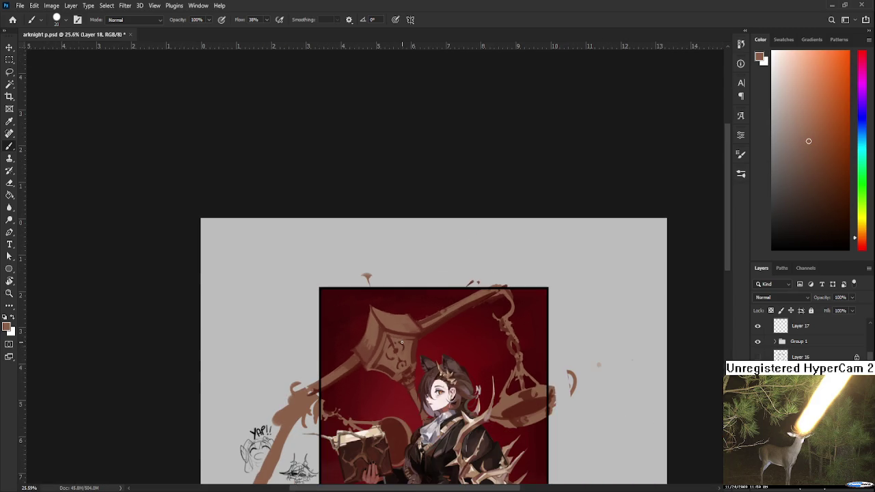
# Step: Sample lighter brown colours from the ornate scale head
pyautogui.moveTo(424, 370); pyautogui.dragTo(383, 322)
pyautogui.scroll(2, 385, 319)
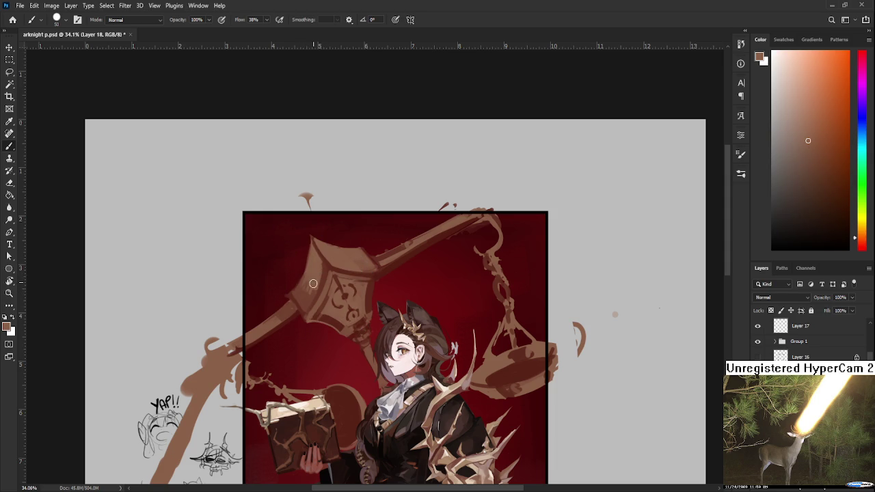
pyautogui.keyDown('alt'); pyautogui.click(303, 295); pyautogui.keyUp('alt')
pyautogui.keyDown('alt'); pyautogui.click(310, 272); pyautogui.keyUp('alt')
pyautogui.keyDown('alt'); pyautogui.click(313, 285); pyautogui.keyUp('alt')
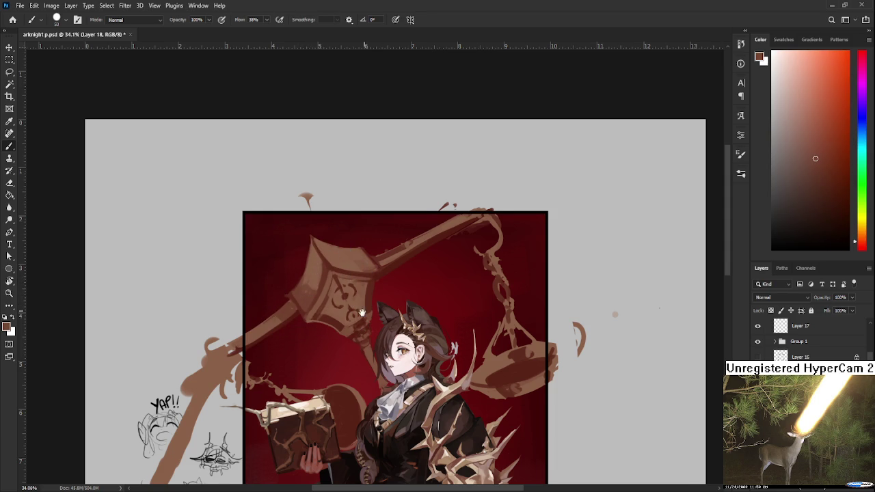
pyautogui.moveTo(362, 312); pyautogui.dragTo(353, 347)
pyautogui.keyDown('alt'); pyautogui.click(318, 324); pyautogui.keyUp('alt')
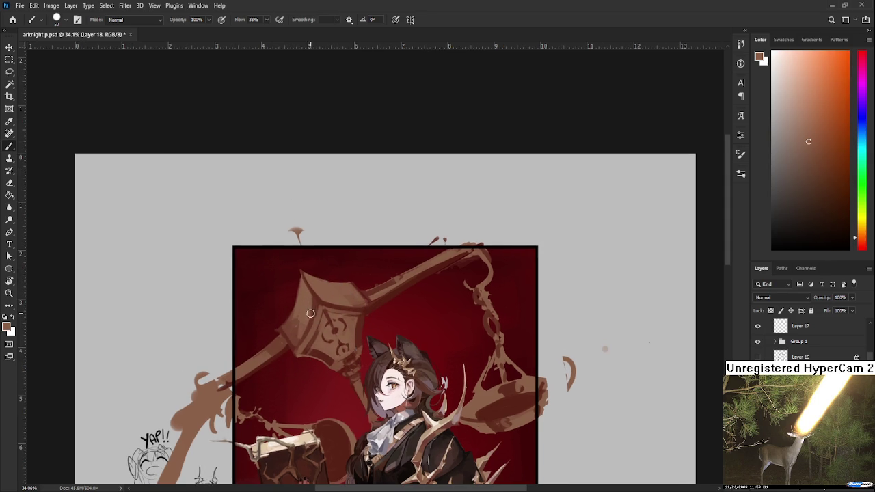
pyautogui.keyDown('alt'); pyautogui.click(308, 318); pyautogui.keyUp('alt')
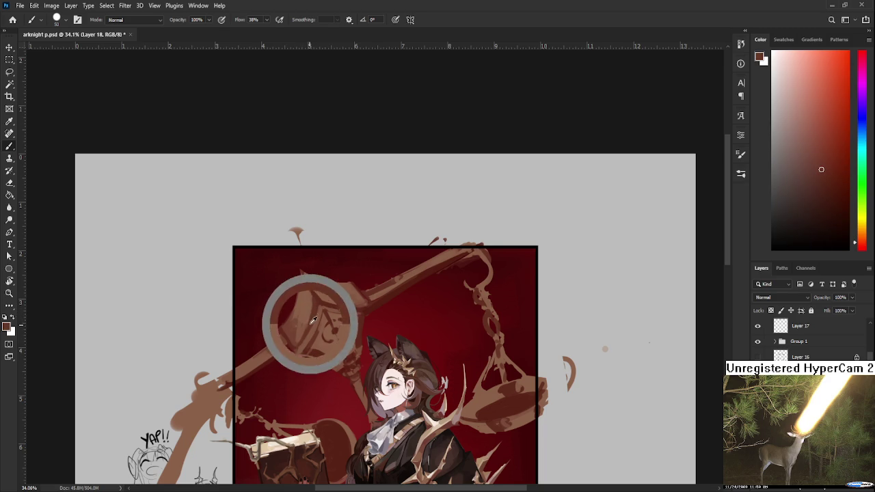
# Step: Sample light and darker brown tones from the scale beam beside the head
pyautogui.moveTo(372, 303); pyautogui.dragTo(350, 346)
pyautogui.keyDown('alt'); pyautogui.click(328, 359); pyautogui.keyUp('alt')
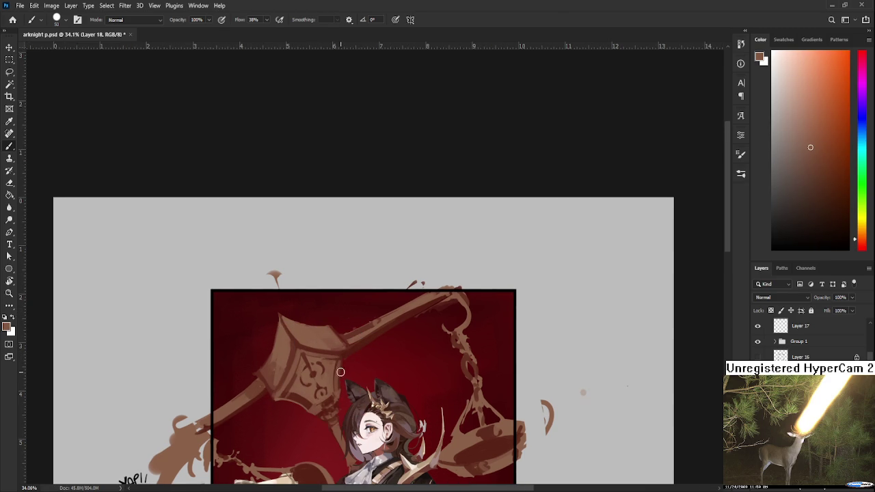
pyautogui.moveTo(366, 342); pyautogui.dragTo(344, 355)
pyautogui.keyDown('alt'); pyautogui.click(342, 345); pyautogui.keyUp('alt')
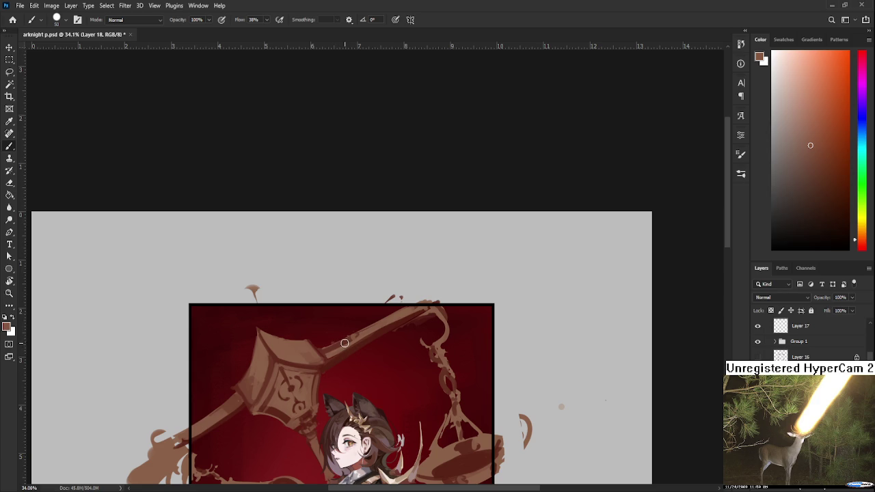
pyautogui.keyDown('alt'); pyautogui.click(347, 343); pyautogui.keyUp('alt')
pyautogui.keyDown('alt'); pyautogui.click(345, 340); pyautogui.keyUp('alt')
pyautogui.keyDown('alt'); pyautogui.click(348, 339); pyautogui.keyUp('alt')
pyautogui.scroll(-1, 349, 337)
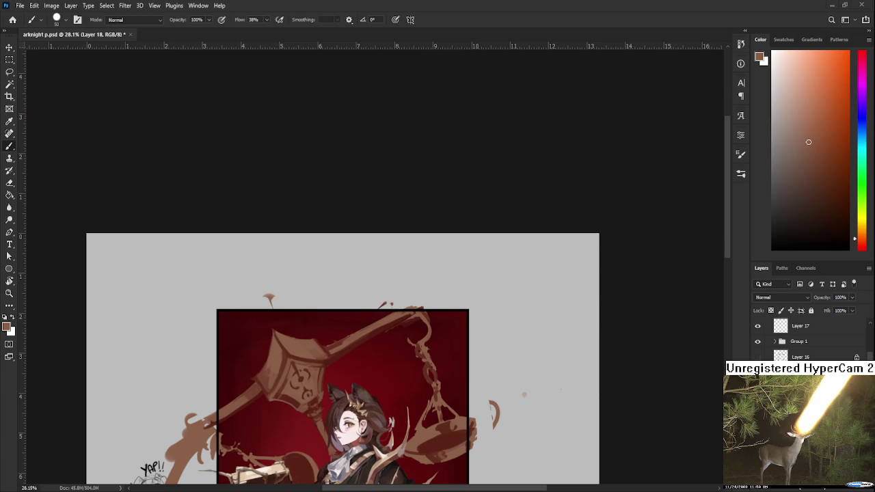
# Step: Erase the two stray brown drips above the frame's top edge, then return to the Brush and view the whole illustration
pyautogui.scroll(2, 352, 366)
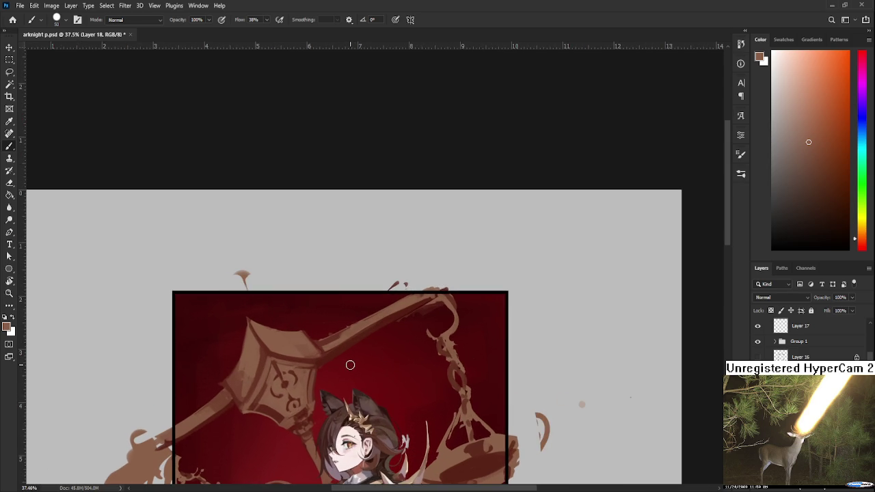
pyautogui.press('e')
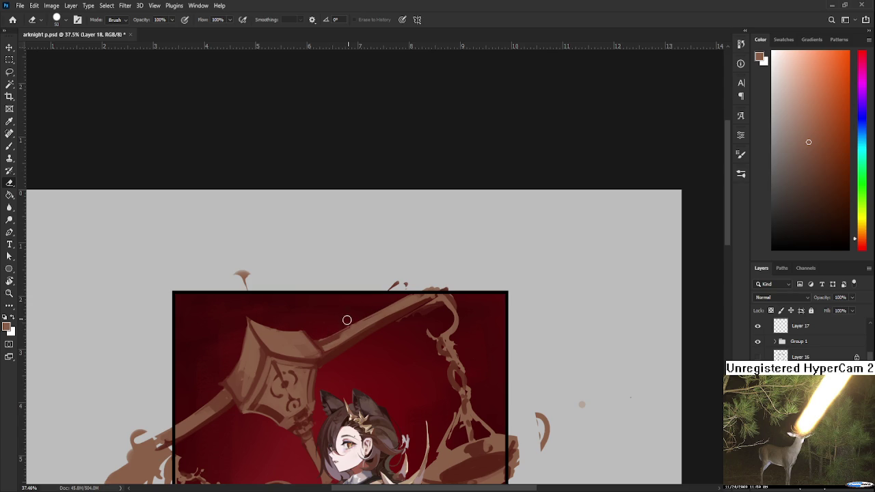
pyautogui.moveTo(387, 287); pyautogui.dragTo(405, 275)
pyautogui.moveTo(266, 287); pyautogui.dragTo(244, 275)
pyautogui.press('b')
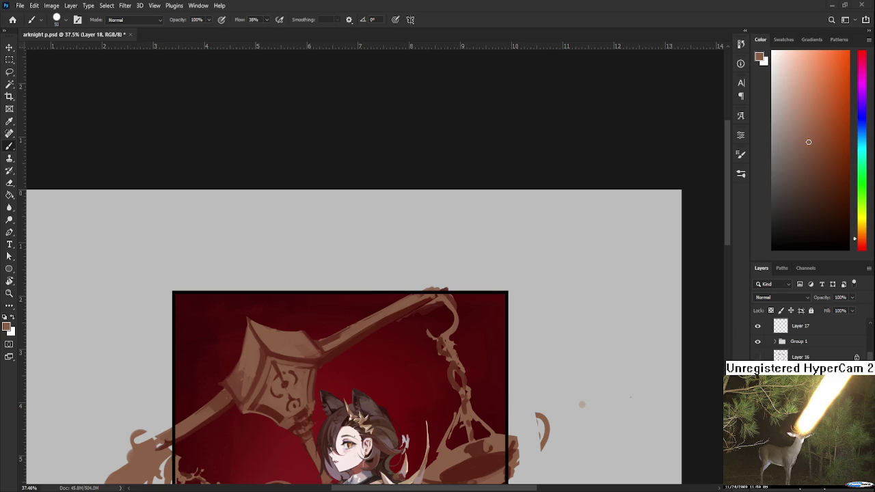
pyautogui.scroll(-3, 236, 359)
pyautogui.moveTo(235, 412); pyautogui.dragTo(250, 263)
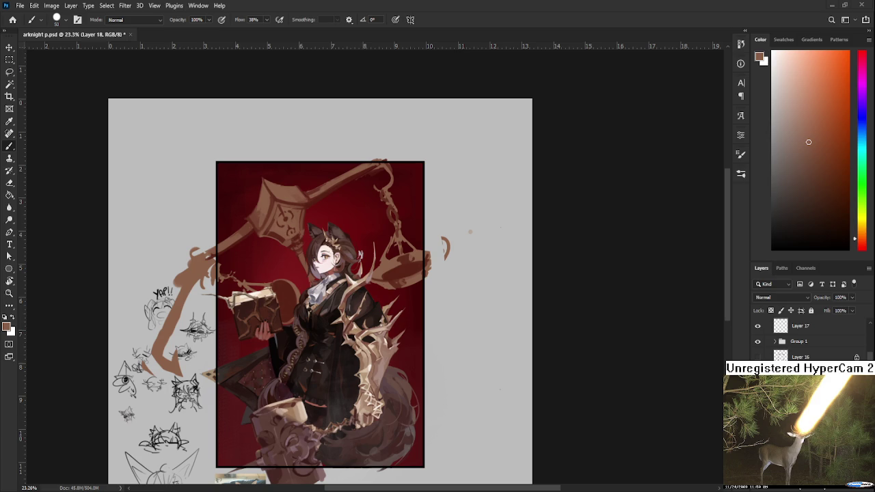
# Step: Sample and paint brown shades on the scale's pivot ornament
pyautogui.scroll(1, 349, 239)
pyautogui.scroll(1, 352, 229)
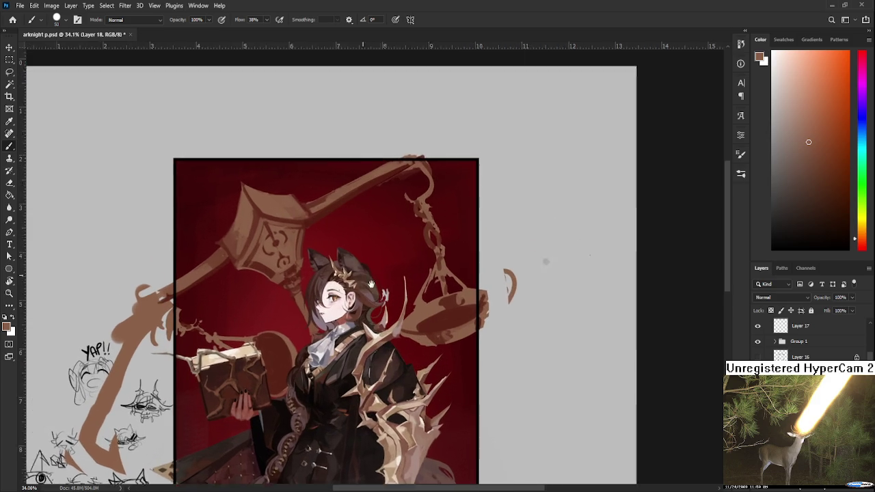
pyautogui.scroll(1, 349, 334)
pyautogui.keyDown('alt'); pyautogui.click(347, 336); pyautogui.keyUp('alt')
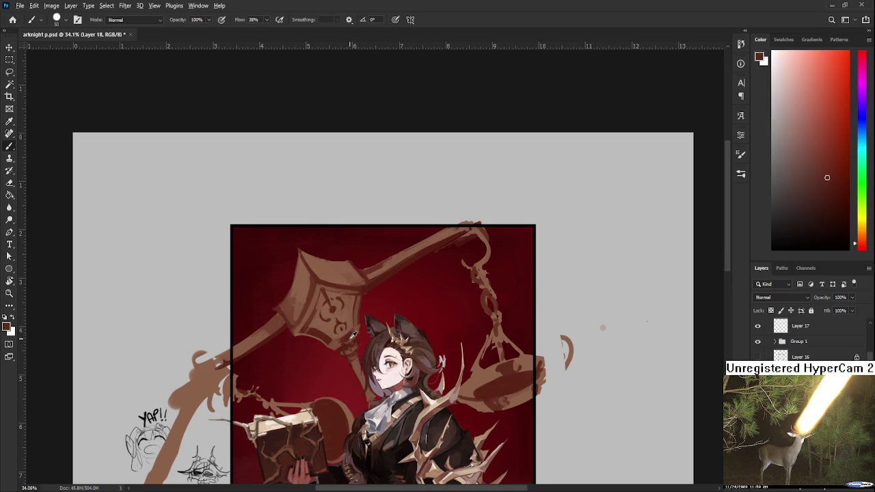
pyautogui.keyDown('alt'); pyautogui.click(339, 340); pyautogui.keyUp('alt')
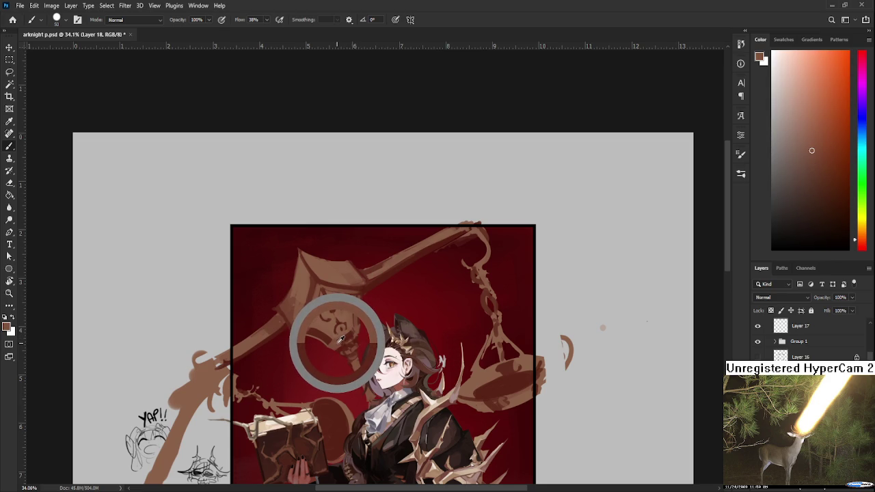
pyautogui.moveTo(340, 340); pyautogui.dragTo(342, 340)
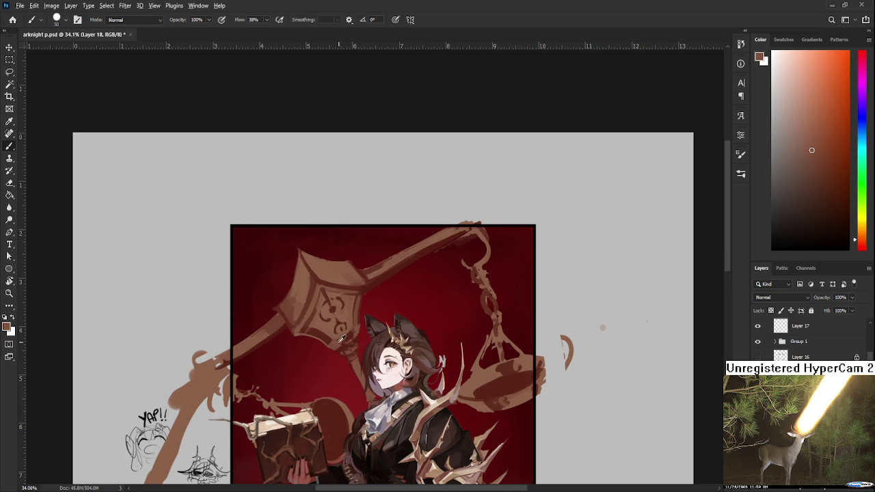
pyautogui.keyDown('alt'); pyautogui.click(337, 344); pyautogui.keyUp('alt')
pyautogui.keyDown('alt'); pyautogui.click(340, 339); pyautogui.keyUp('alt')
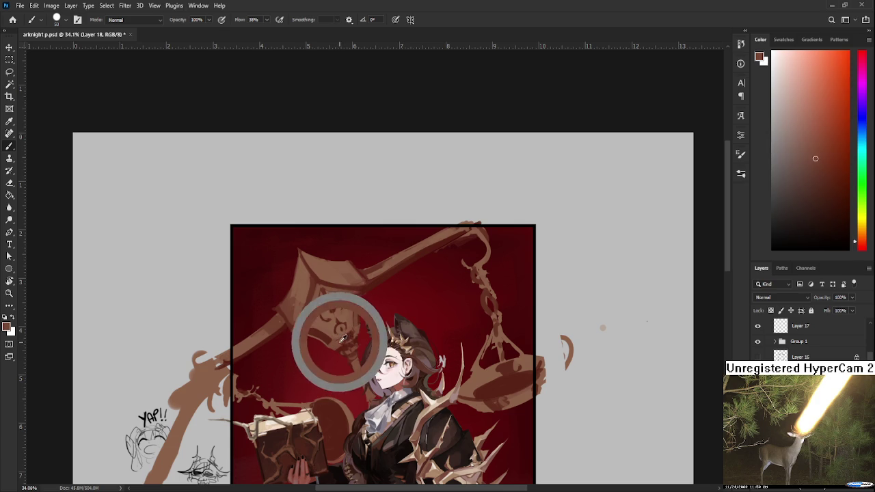
pyautogui.keyDown('alt'); pyautogui.click(349, 333); pyautogui.keyUp('alt')
pyautogui.keyDown('alt'); pyautogui.click(343, 338); pyautogui.keyUp('alt')
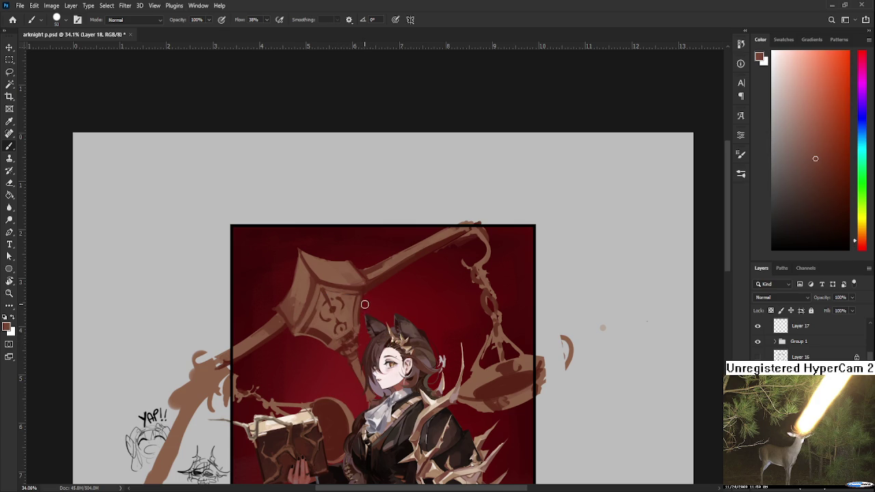
# Step: Shade the upper scale arm with background red and lighter tan-brown tones
pyautogui.keyDown('alt'); pyautogui.click(372, 283); pyautogui.keyUp('alt')
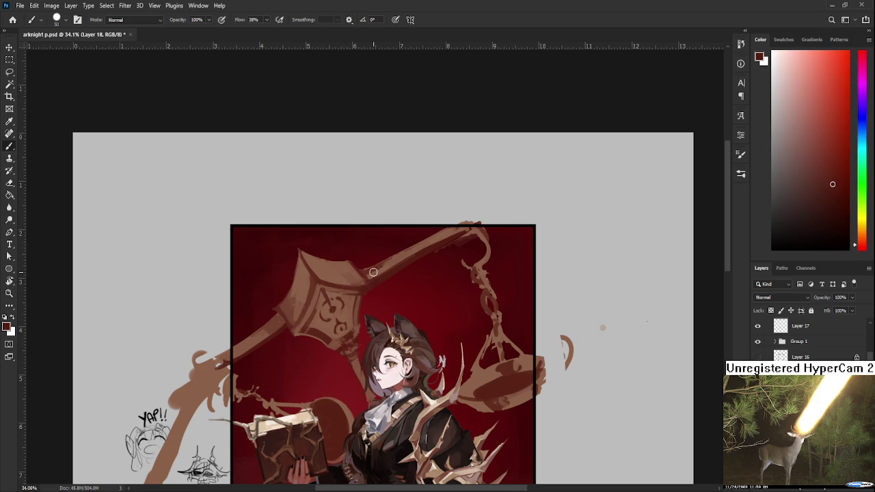
pyautogui.keyDown('alt'); pyautogui.click(380, 271); pyautogui.keyUp('alt')
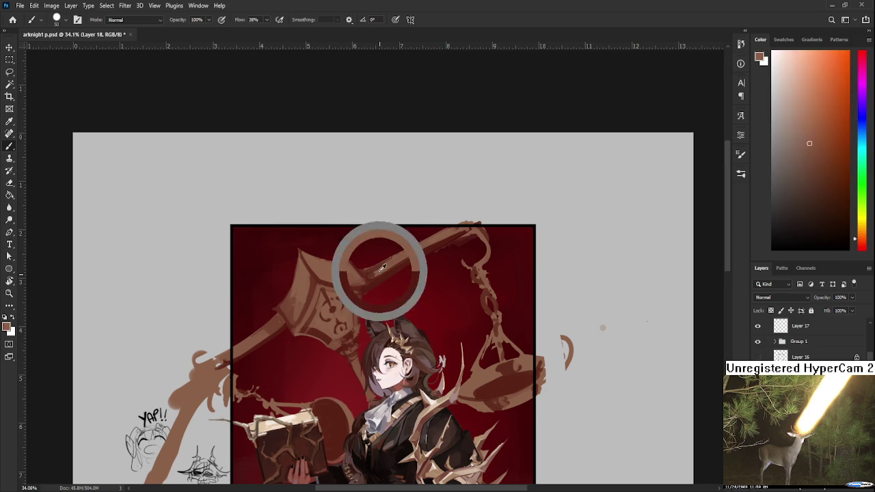
pyautogui.keyDown('alt'); pyautogui.click(380, 270); pyautogui.keyUp('alt')
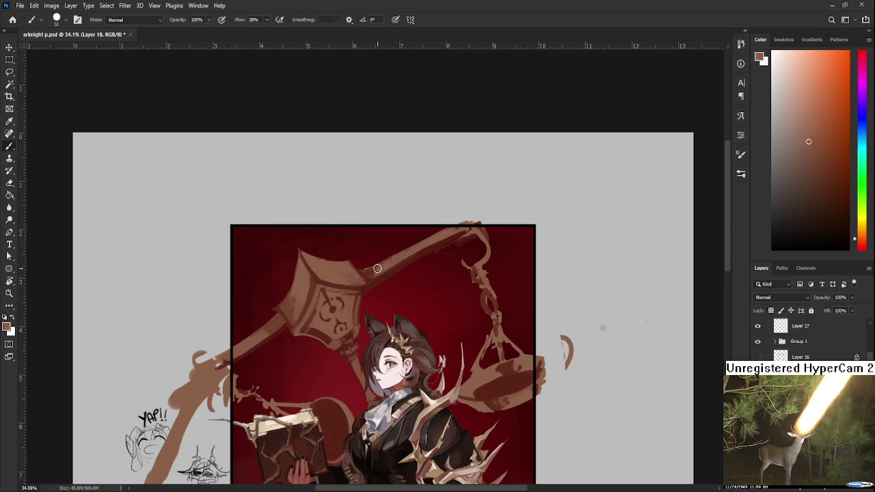
pyautogui.keyDown('alt'); pyautogui.click(380, 270); pyautogui.keyUp('alt')
pyautogui.keyDown('alt'); pyautogui.click(375, 273); pyautogui.keyUp('alt')
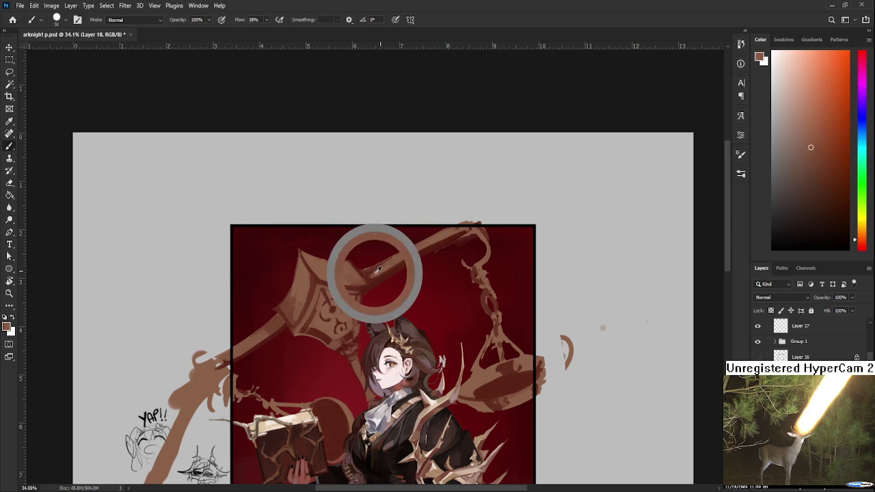
pyautogui.keyDown('alt'); pyautogui.click(385, 266); pyautogui.keyUp('alt')
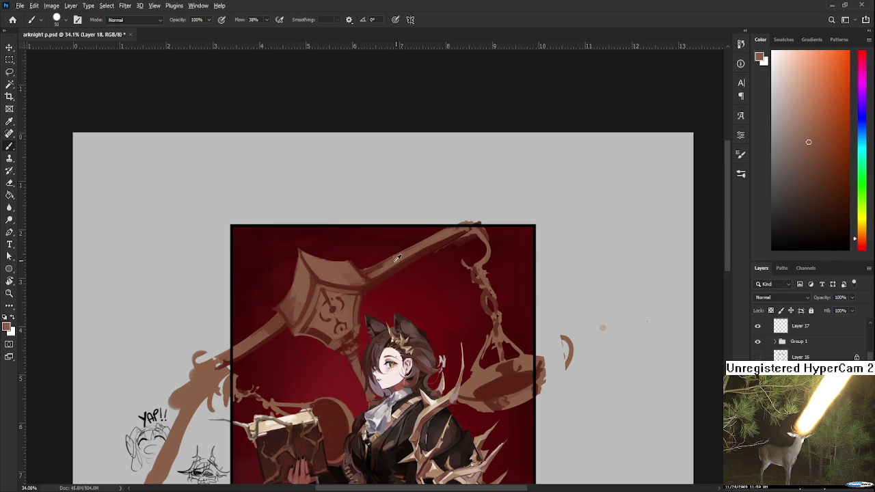
pyautogui.keyDown('alt'); pyautogui.click(392, 262); pyautogui.keyUp('alt')
pyautogui.keyDown('alt'); pyautogui.click(389, 260); pyautogui.keyUp('alt')
# Step: Add dark red from the background and the arm's brown to the beam shading
pyautogui.moveTo(424, 244); pyautogui.dragTo(390, 269)
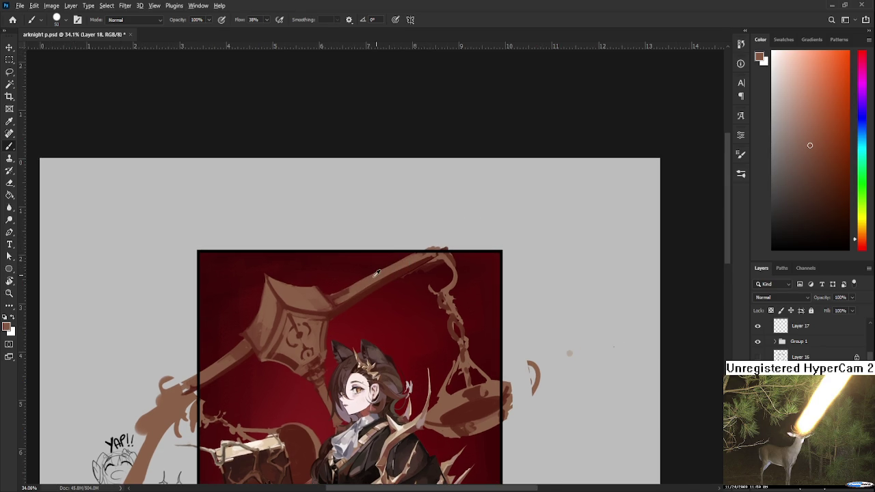
pyautogui.keyDown('alt'); pyautogui.click(411, 264); pyautogui.keyUp('alt')
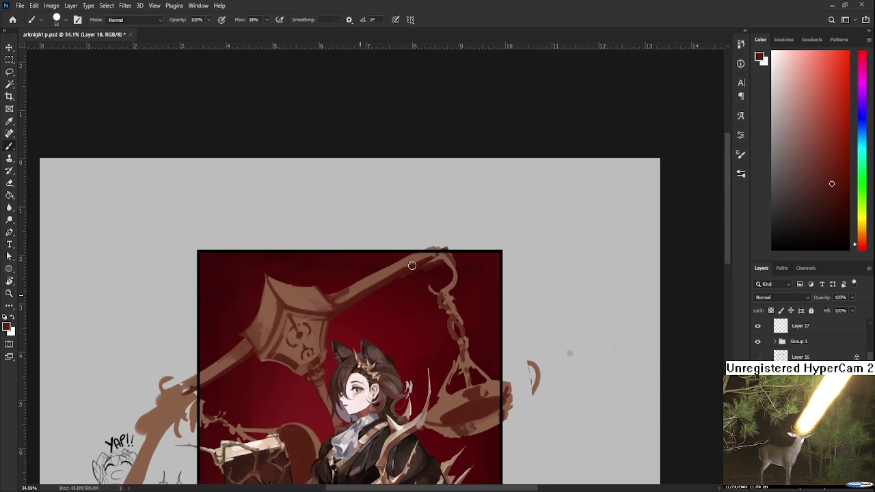
pyautogui.keyDown('alt'); pyautogui.click(365, 283); pyautogui.keyUp('alt')
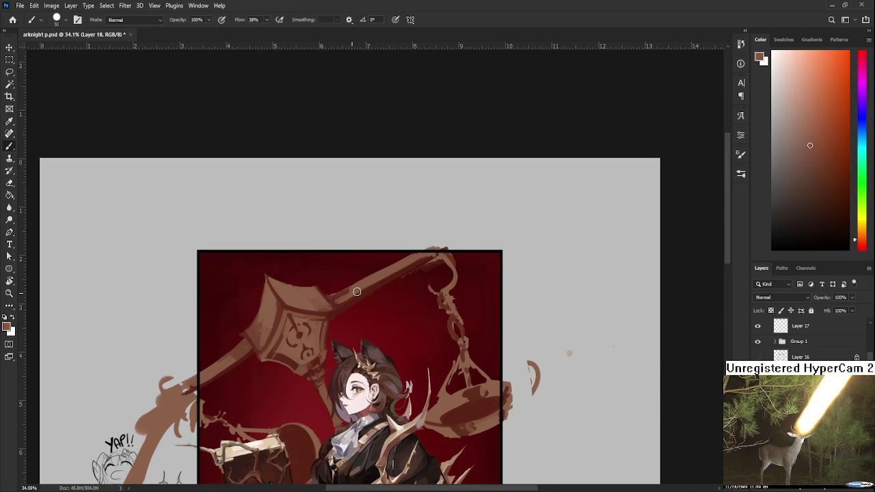
pyautogui.keyDown('alt'); pyautogui.click(367, 281); pyautogui.keyUp('alt')
pyautogui.scroll(-2, 436, 249)
pyautogui.scroll(-2, 367, 258)
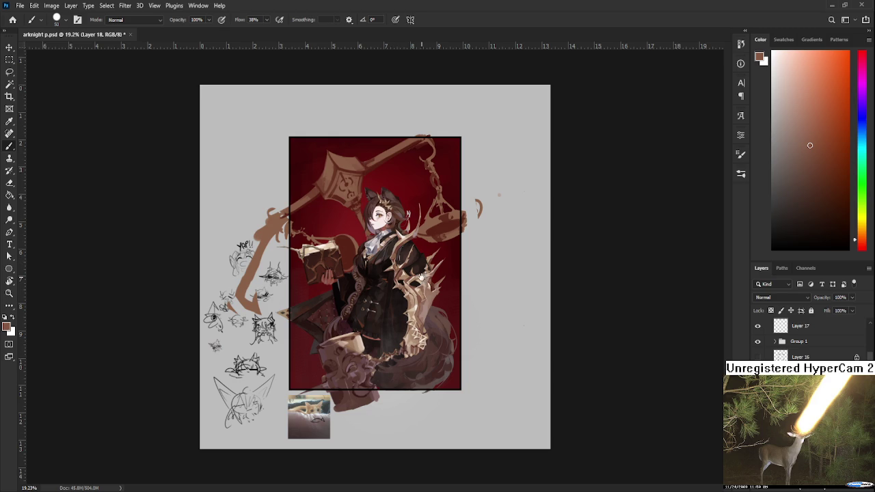
# Step: Lasso-select the left end of the scale's beam
pyautogui.scroll(3, 372, 290)
pyautogui.scroll(-2, 355, 291)
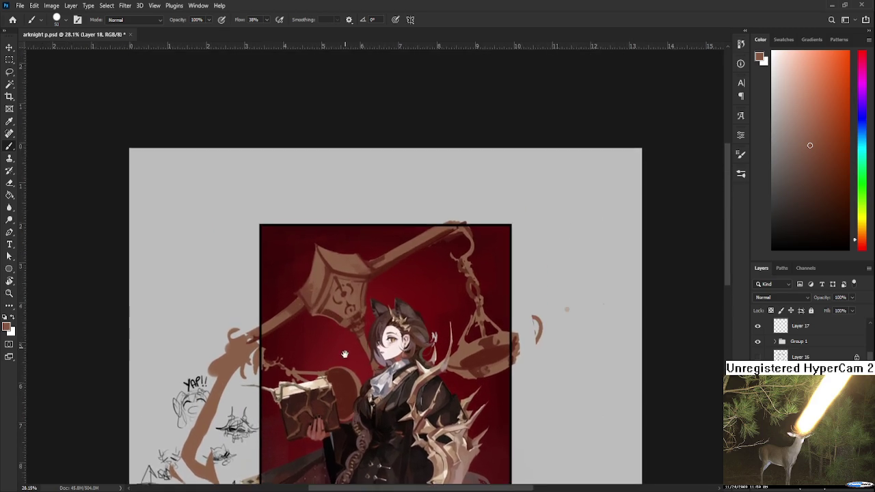
pyautogui.scroll(2, 335, 292)
pyautogui.moveTo(329, 292); pyautogui.dragTo(268, 347)
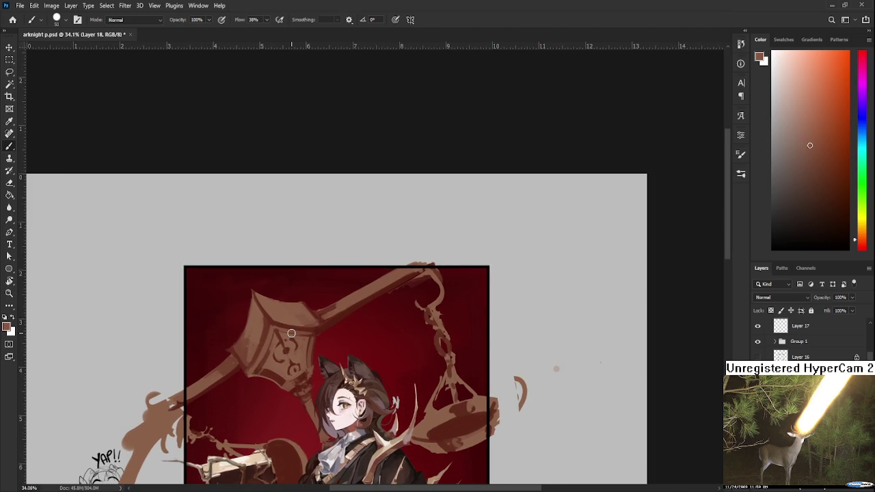
pyautogui.press('l')
pyautogui.moveTo(197, 410)
pyautogui.mouseDown()
pyautogui.moveTo(164, 381)
pyautogui.moveTo(229, 354)
pyautogui.moveTo(244, 378)
pyautogui.mouseUp()
# Step: Free-transform the beam end to stretch it further left and down, apply, and fit the canvas
pyautogui.hotkey('ctrl', 't')
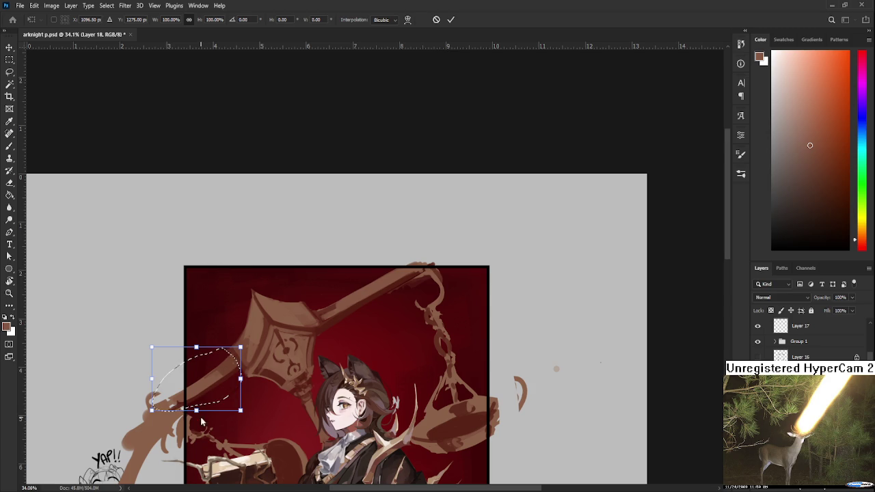
pyautogui.moveTo(241, 411); pyautogui.dragTo(260, 445)
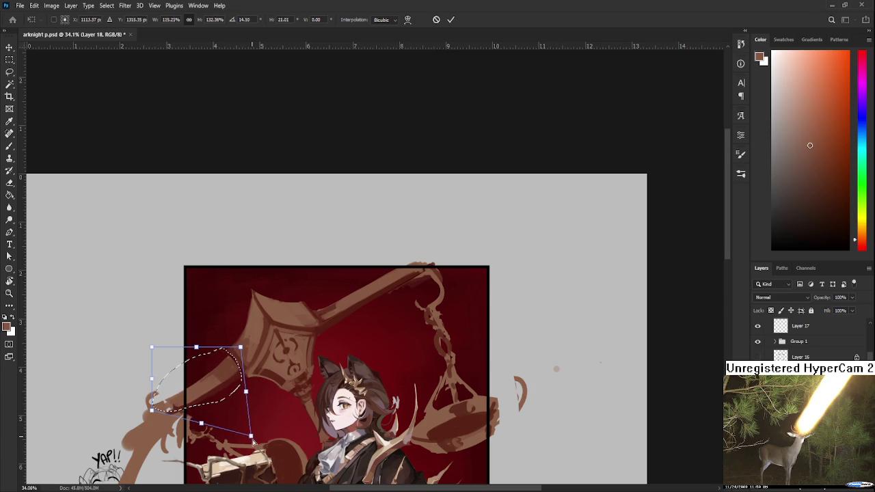
pyautogui.moveTo(240, 347); pyautogui.dragTo(252, 348)
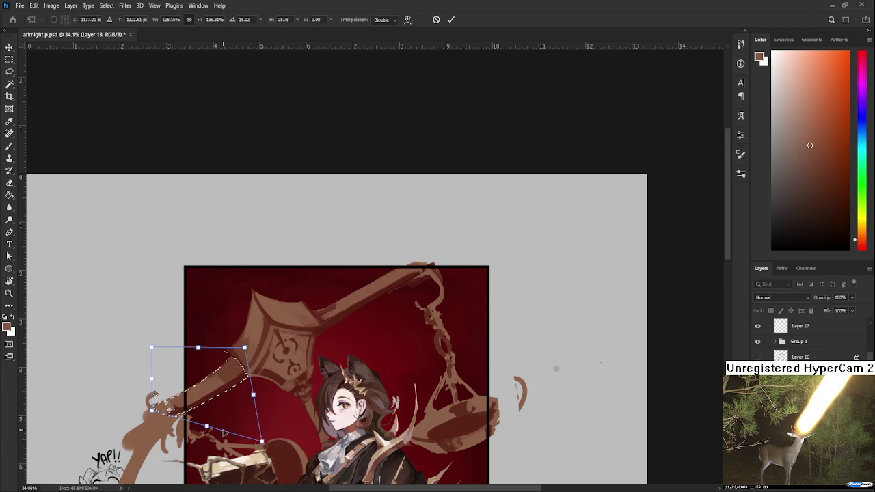
pyautogui.moveTo(263, 443); pyautogui.dragTo(253, 441)
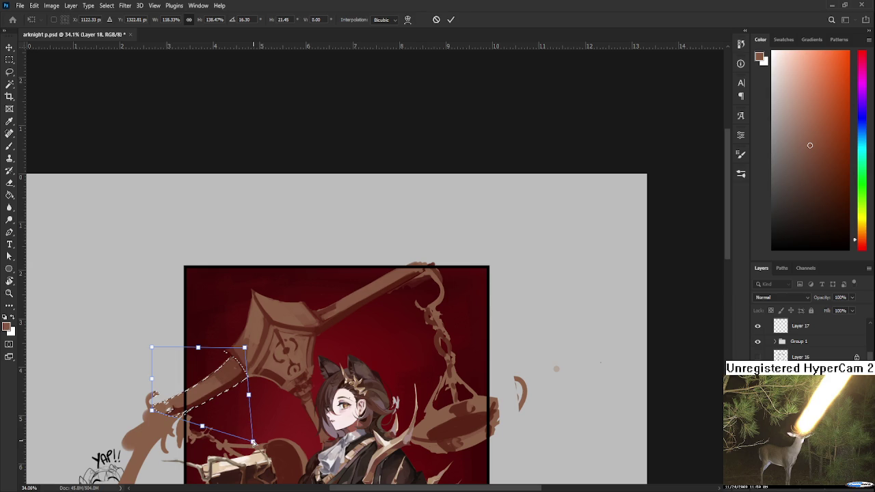
pyautogui.moveTo(151, 380); pyautogui.dragTo(146, 383)
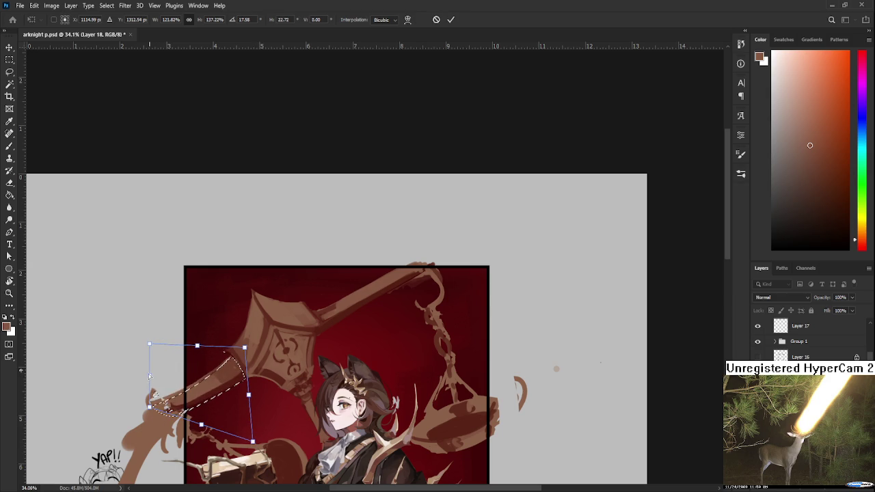
pyautogui.press('Return')
pyautogui.hotkey('ctrl', '0')
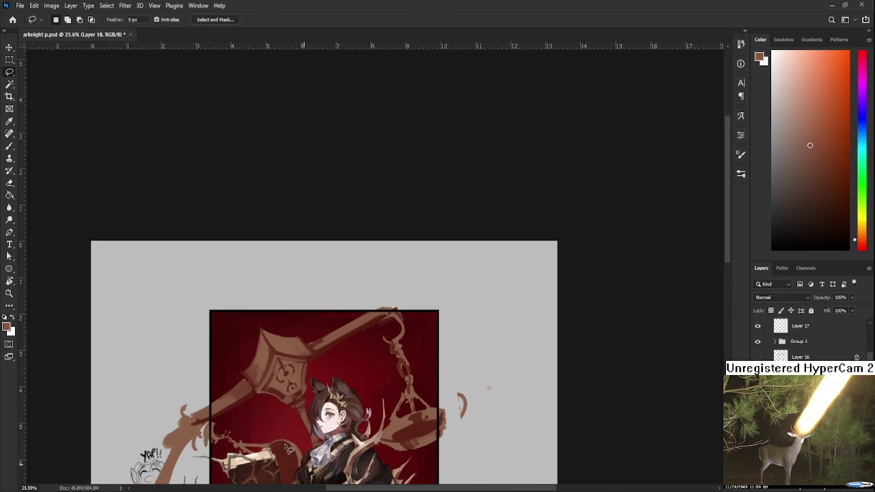
# Step: Paint the staff ornament with dark red and brown sampled from the painting
pyautogui.scroll(3, 373, 309)
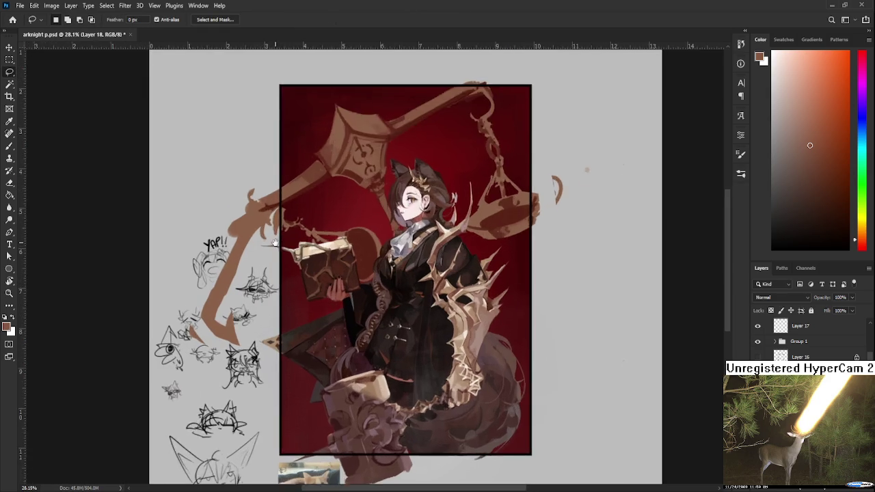
pyautogui.press('b')
pyautogui.keyDown('alt'); pyautogui.click(246, 291); pyautogui.keyUp('alt')
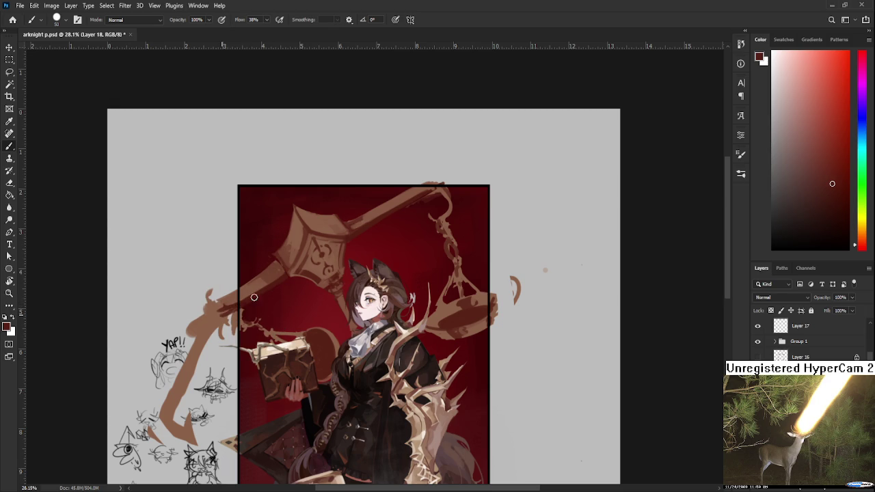
pyautogui.keyDown('alt'); pyautogui.click(256, 288); pyautogui.keyUp('alt')
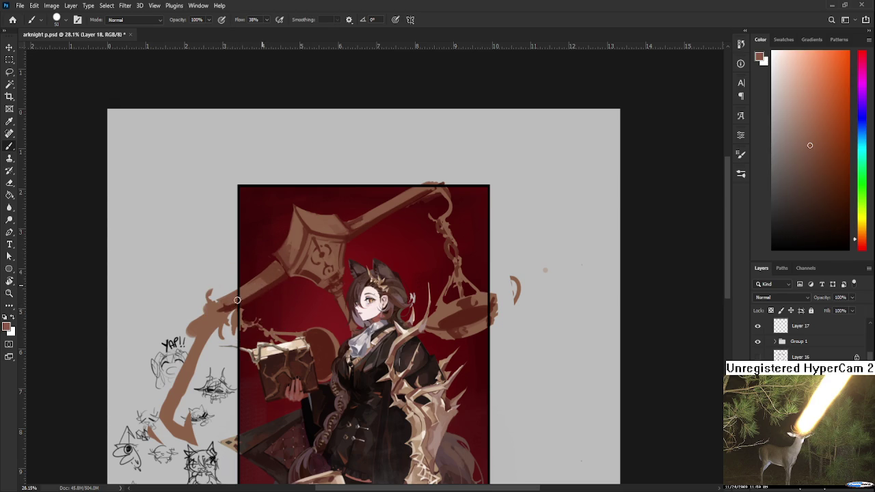
pyautogui.keyDown('alt'); pyautogui.click(279, 277); pyautogui.keyUp('alt')
pyautogui.keyDown('alt'); pyautogui.click(270, 279); pyautogui.keyUp('alt')
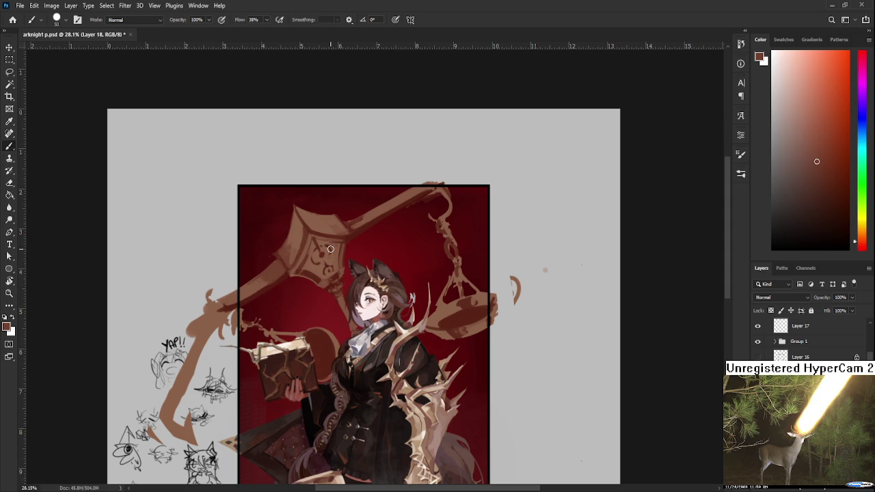
# Step: Zoom out to review, then zoom in on the scale's beam and pivot
pyautogui.scroll(-1, 330, 249)
pyautogui.scroll(1, 337, 265)
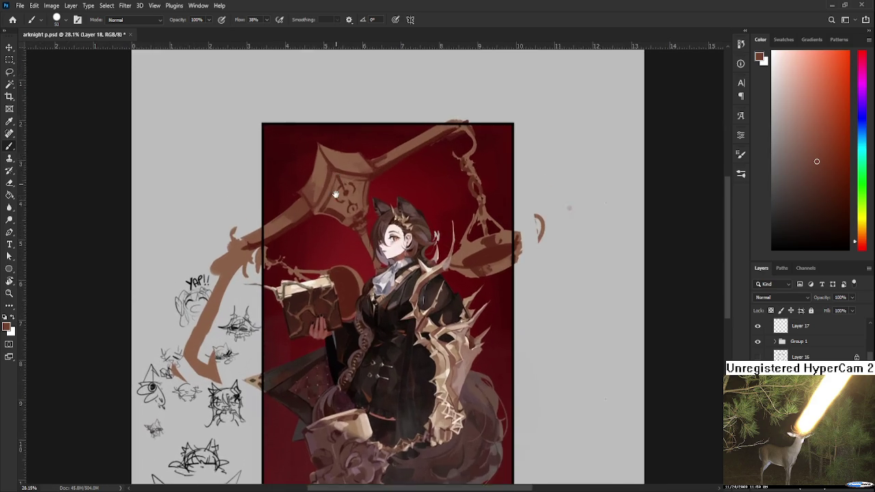
pyautogui.scroll(1, 336, 265)
pyautogui.scroll(-2, 340, 266)
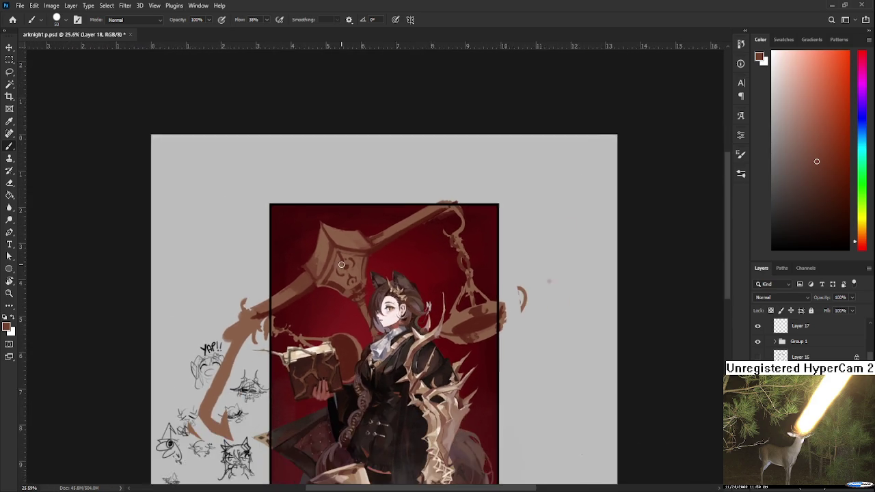
pyautogui.scroll(-3, 369, 251)
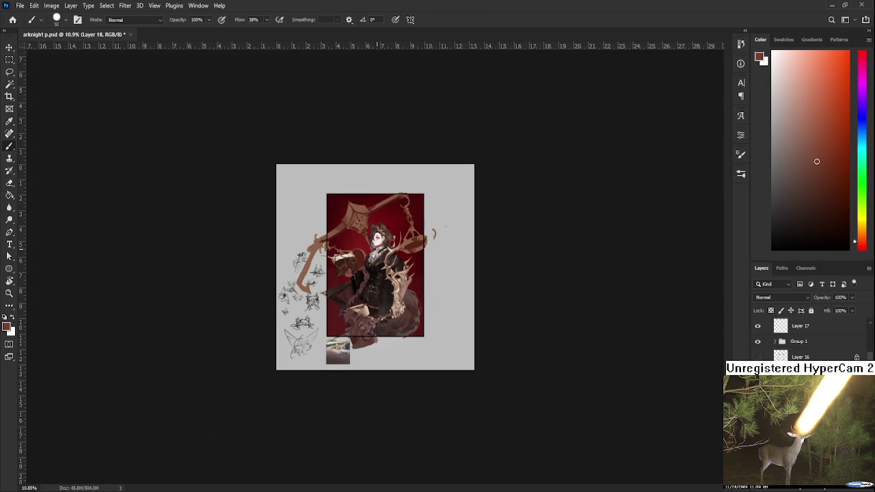
pyautogui.scroll(1, 374, 192)
pyautogui.scroll(3, 375, 192)
pyautogui.scroll(4, 375, 191)
pyautogui.moveTo(329, 226)
pyautogui.mouseDown()
pyautogui.moveTo(299, 363)
pyautogui.moveTo(272, 344)
pyautogui.mouseUp()
pyautogui.press('e')
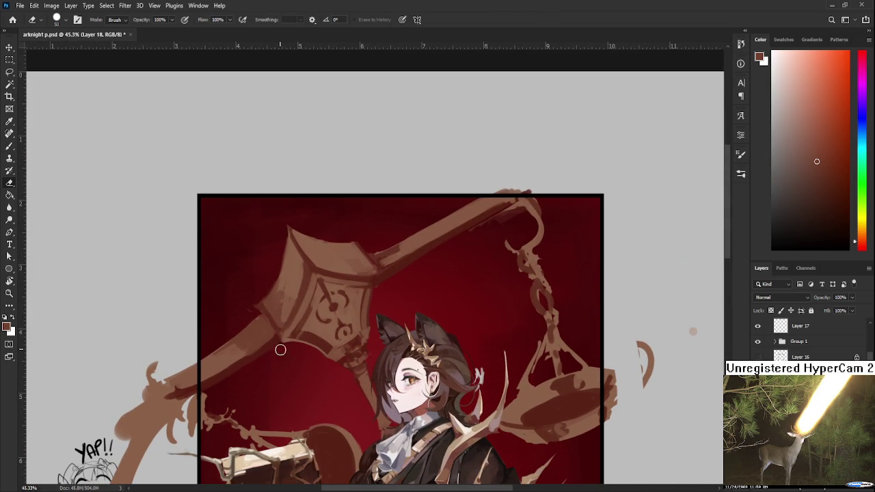
pyautogui.scroll(-5, 340, 361)
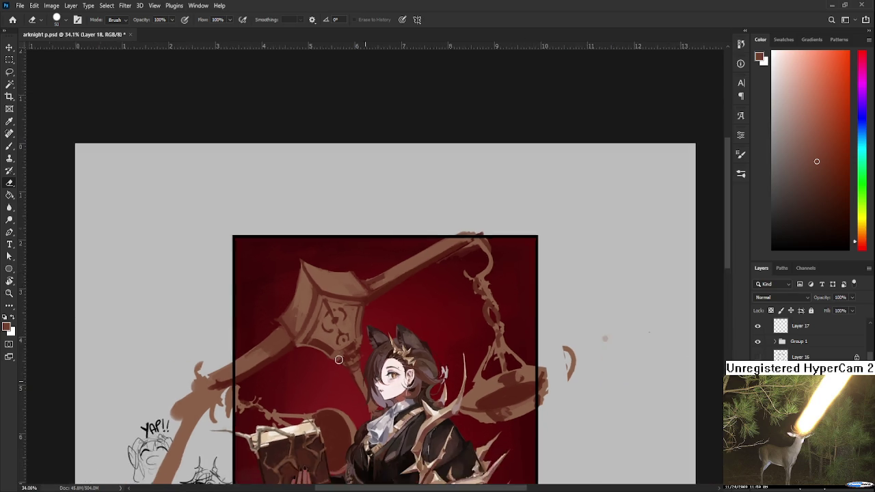
pyautogui.scroll(1, 413, 361)
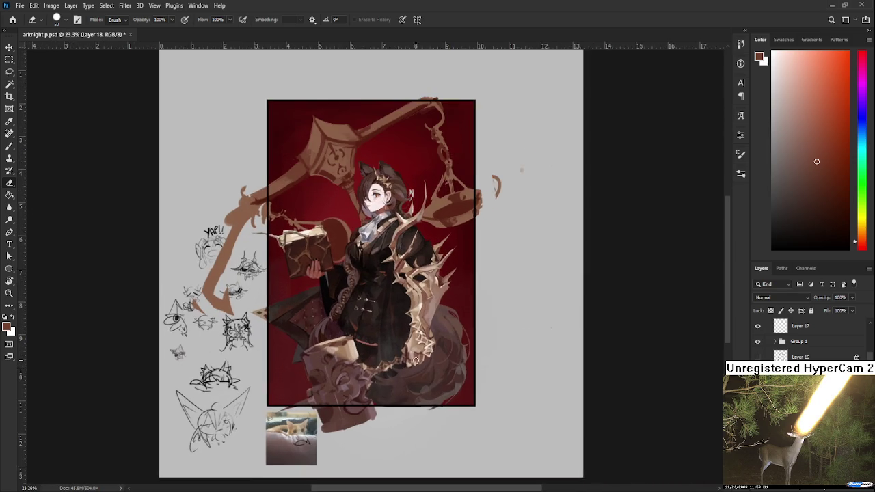
pyautogui.scroll(1, 413, 361)
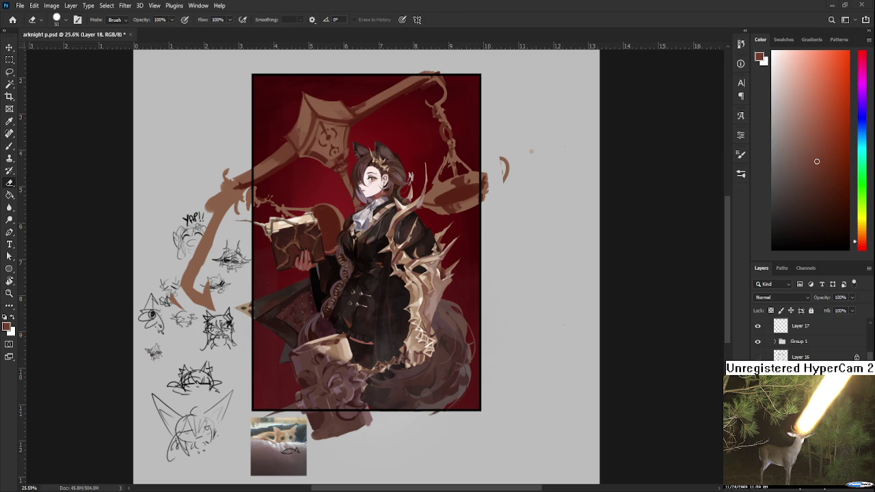
pyautogui.scroll(3, 342, 145)
pyautogui.scroll(-2, 325, 259)
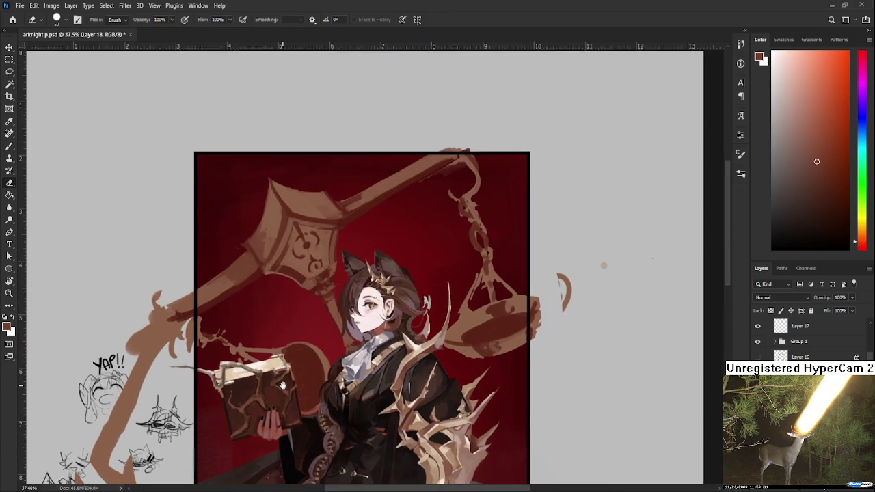
# Step: Switch to the Brush and sample browns from the scale's beam and ornate head
pyautogui.press('b')
pyautogui.keyDown('alt'); pyautogui.click(317, 277); pyautogui.keyUp('alt')
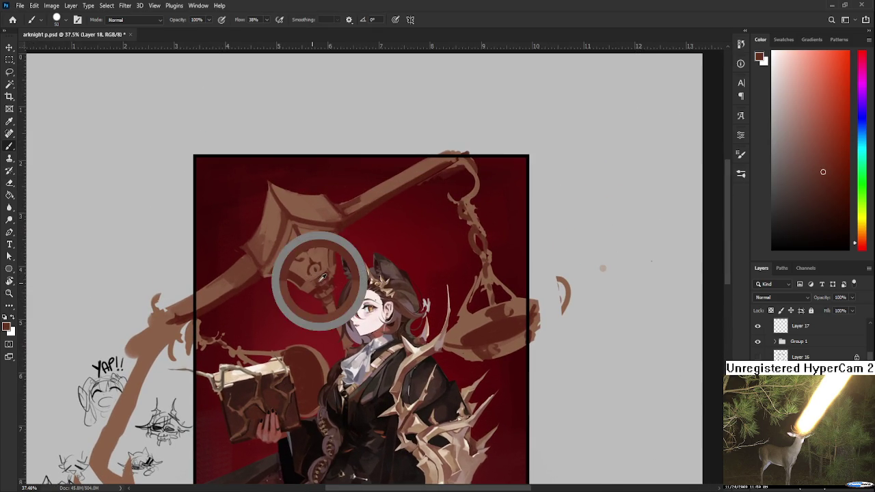
pyautogui.keyDown('alt'); pyautogui.click(324, 279); pyautogui.keyUp('alt')
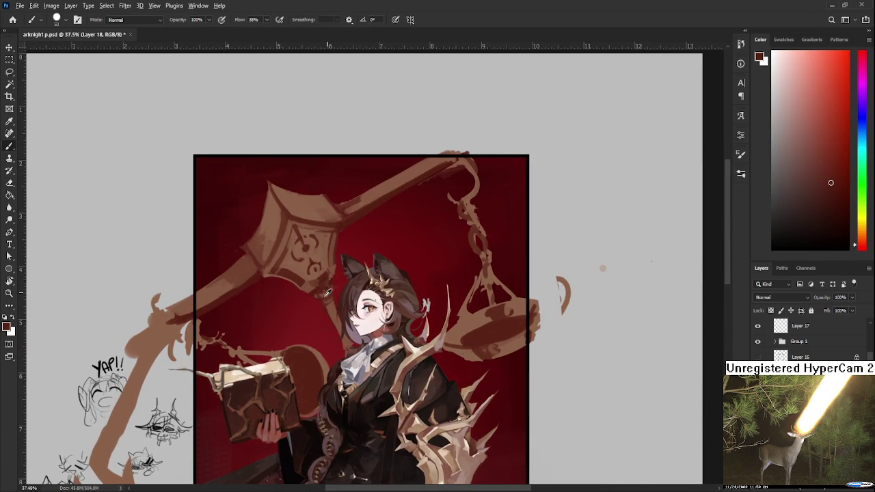
pyautogui.keyDown('alt'); pyautogui.click(323, 297); pyautogui.keyUp('alt')
pyautogui.keyDown('alt'); pyautogui.click(326, 305); pyautogui.keyUp('alt')
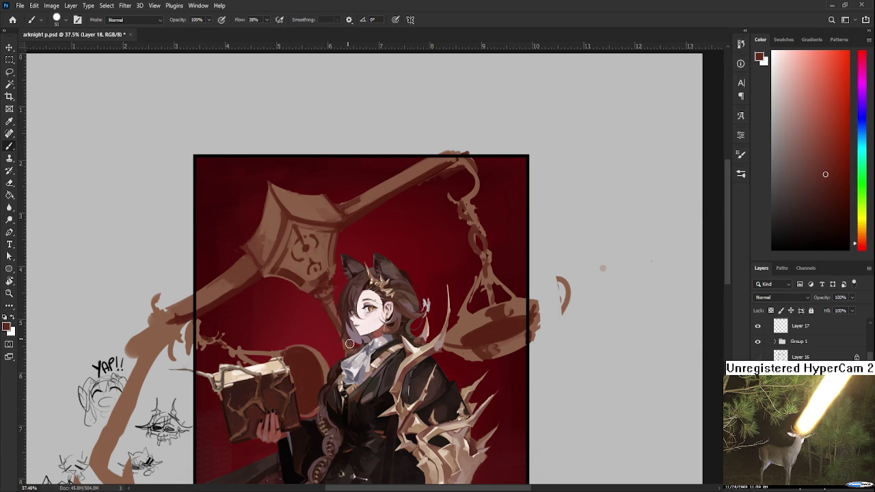
pyautogui.scroll(3, 324, 305)
pyautogui.keyDown('alt'); pyautogui.click(322, 295); pyautogui.keyUp('alt')
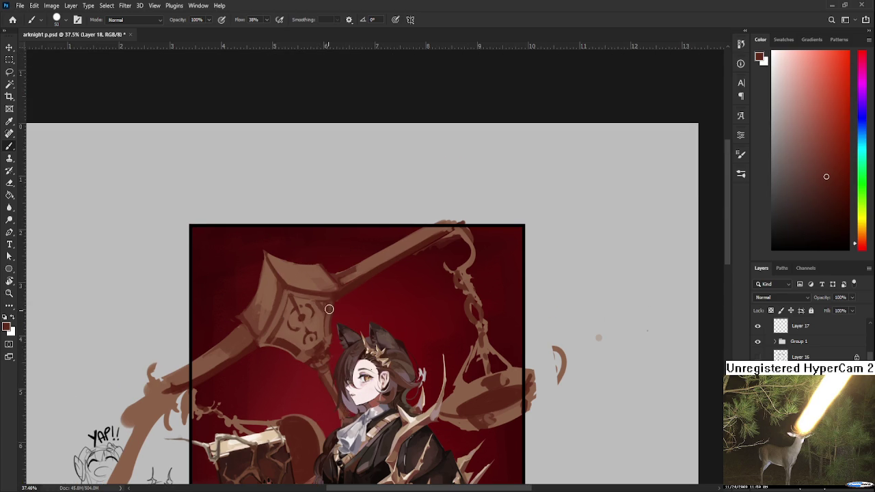
pyautogui.keyDown('alt'); pyautogui.click(319, 314); pyautogui.keyUp('alt')
pyautogui.keyDown('alt'); pyautogui.click(324, 305); pyautogui.keyUp('alt')
# Step: Settle on a tan-orange brown sampled from the beam, with the beam centred in view
pyautogui.scroll(1, 318, 305)
pyautogui.scroll(-1, 319, 305)
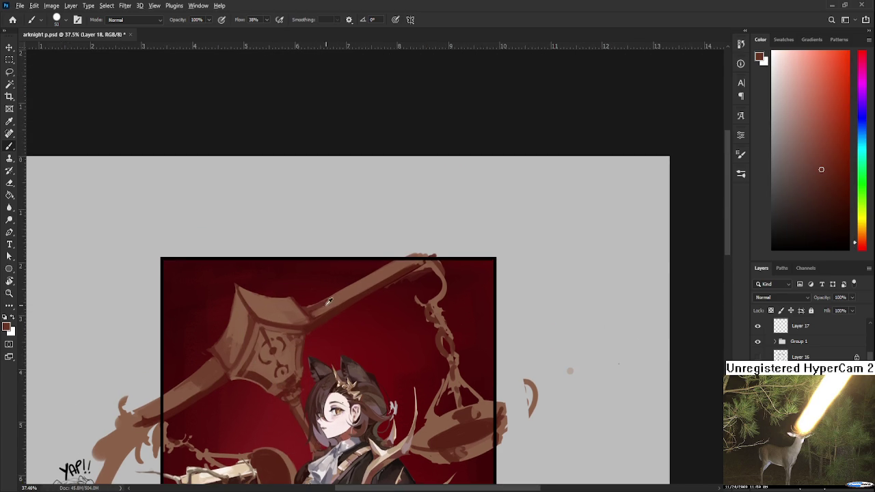
pyautogui.keyDown('alt'); pyautogui.click(339, 298); pyautogui.keyUp('alt')
pyautogui.keyDown('alt'); pyautogui.click(318, 310); pyautogui.keyUp('alt')
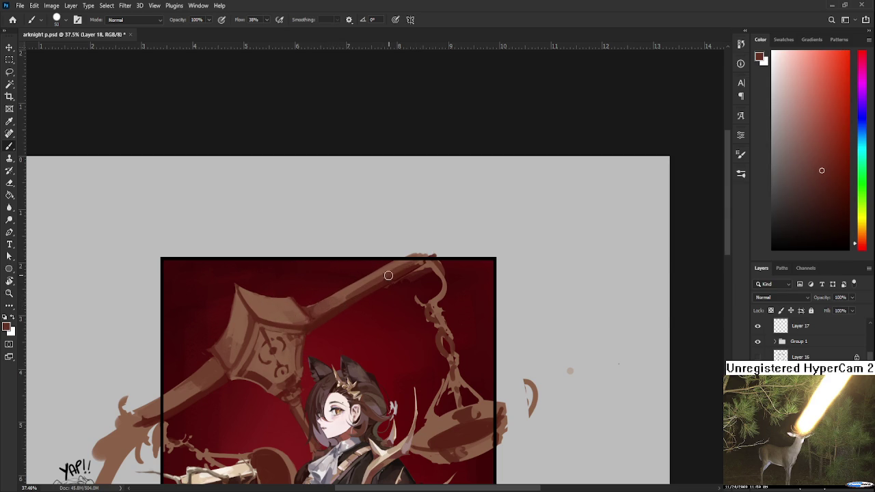
pyautogui.keyDown('alt'); pyautogui.click(355, 286); pyautogui.keyUp('alt')
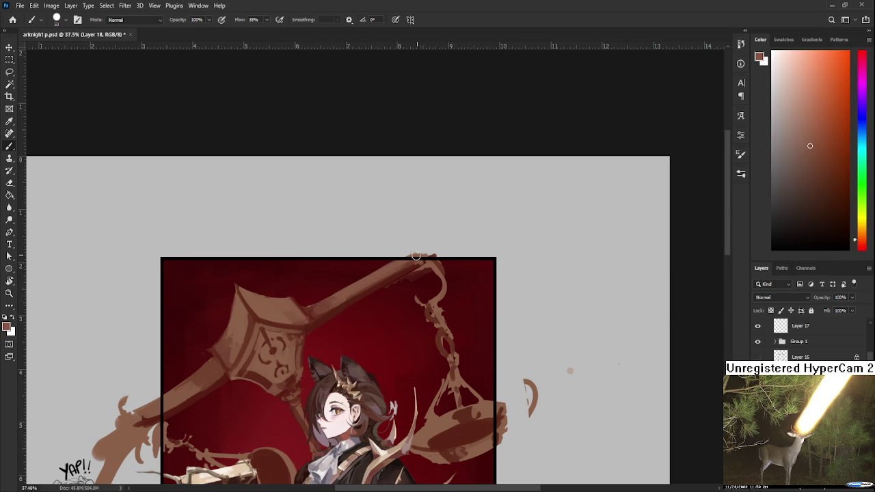
pyautogui.moveTo(404, 268); pyautogui.dragTo(402, 243)
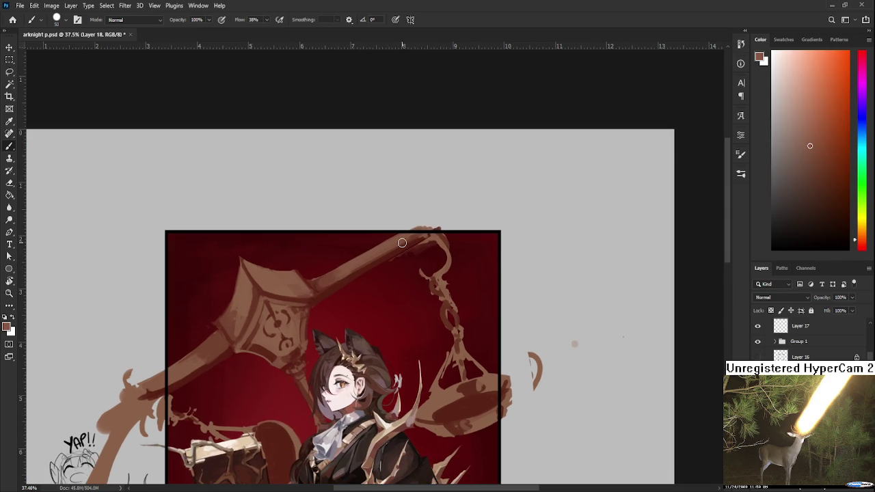
pyautogui.scroll(-2, 402, 242)
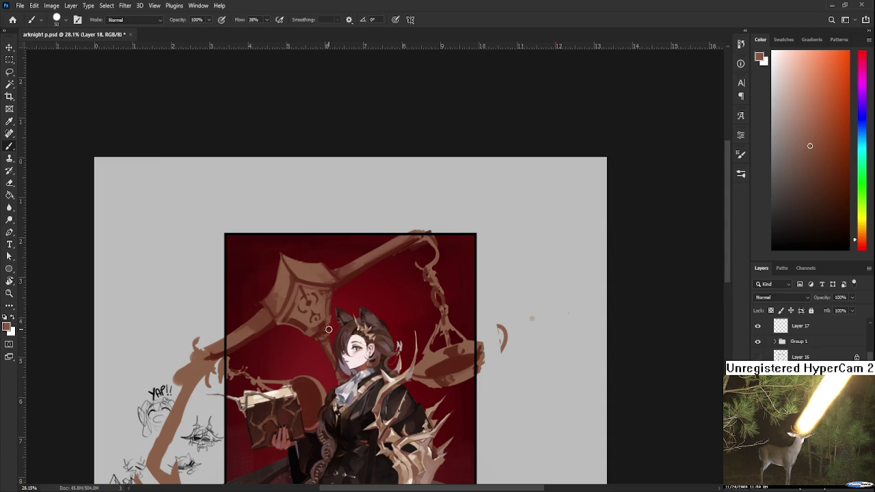
pyautogui.scroll(2, 316, 308)
# Step: Tilt the canvas to a comfortable angle and sample a darker brown from the scale's staff
pyautogui.press('r')
pyautogui.moveTo(195, 370); pyautogui.dragTo(271, 327)
pyautogui.press('b')
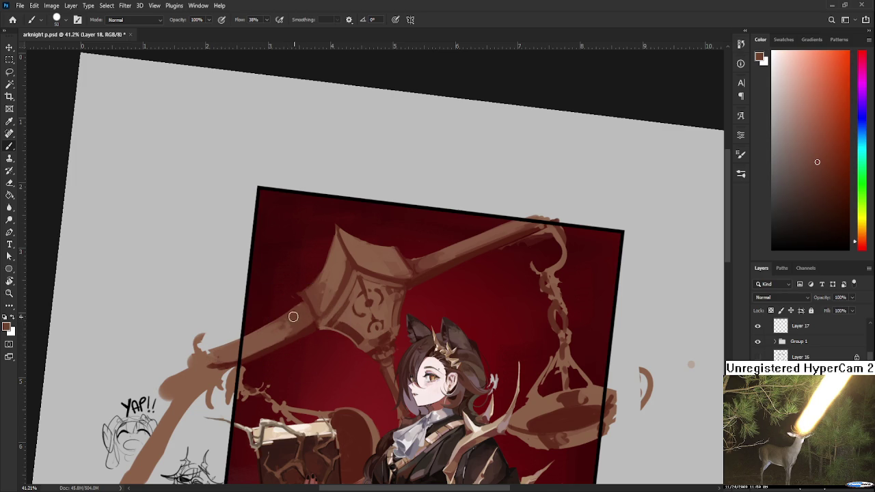
pyautogui.keyDown('alt'); pyautogui.click(295, 321); pyautogui.keyUp('alt')
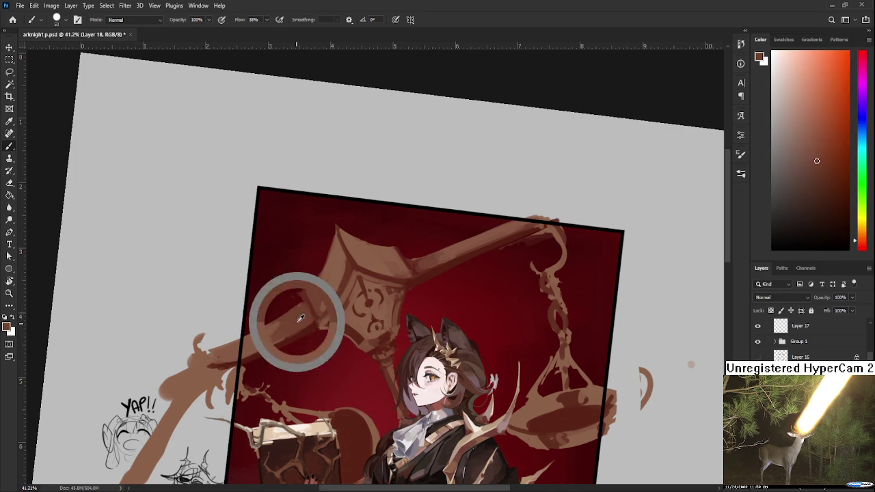
pyautogui.keyDown('alt'); pyautogui.click(280, 333); pyautogui.keyUp('alt')
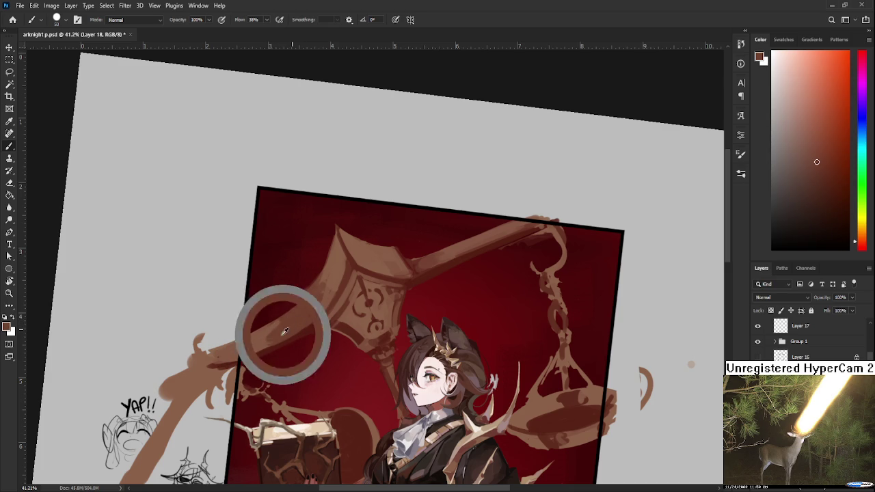
pyautogui.moveTo(327, 318); pyautogui.dragTo(306, 300)
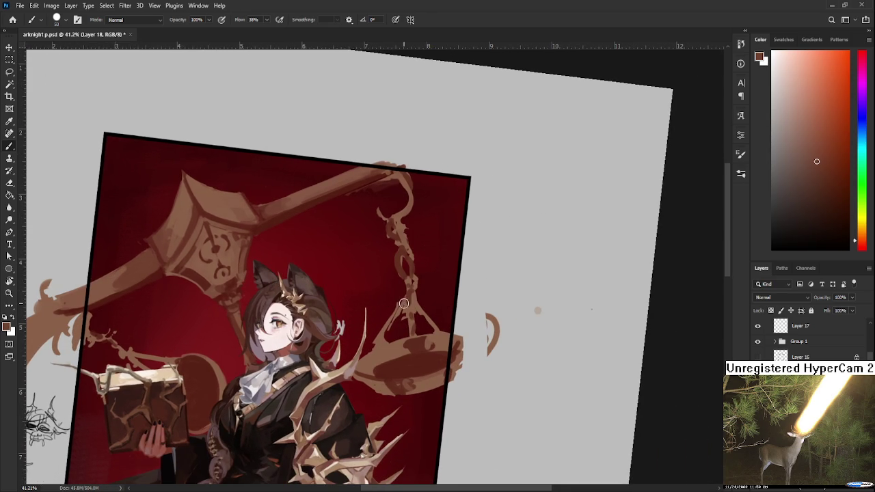
# Step: Sample browns along the hanging chain and pan, ending on an orange-brown paint colour
pyautogui.keyDown('alt'); pyautogui.click(413, 301); pyautogui.keyUp('alt')
pyautogui.keyDown('alt'); pyautogui.click(411, 299); pyautogui.keyUp('alt')
pyautogui.keyDown('alt'); pyautogui.click(418, 309); pyautogui.keyUp('alt')
pyautogui.keyDown('alt'); pyautogui.click(414, 304); pyautogui.keyUp('alt')
pyautogui.keyDown('alt'); pyautogui.click(413, 309); pyautogui.keyUp('alt')
pyautogui.keyDown('alt'); pyautogui.click(415, 303); pyautogui.keyUp('alt')
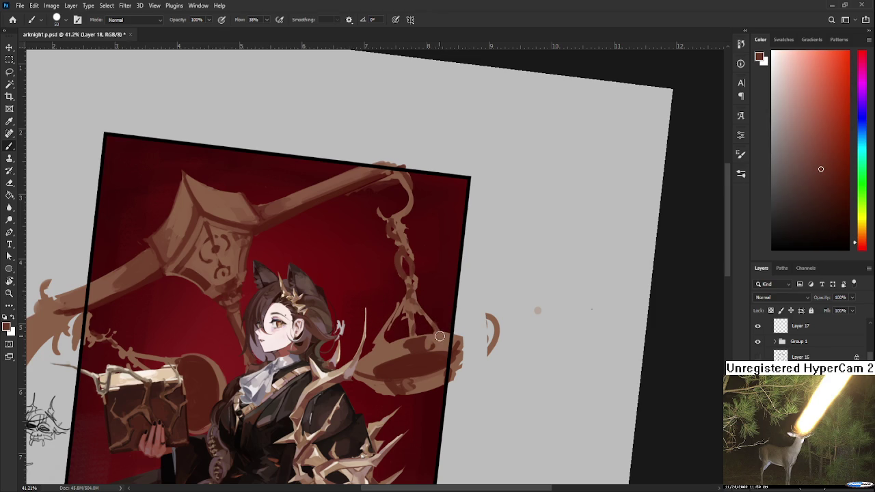
pyautogui.keyDown('alt'); pyautogui.click(386, 335); pyautogui.keyUp('alt')
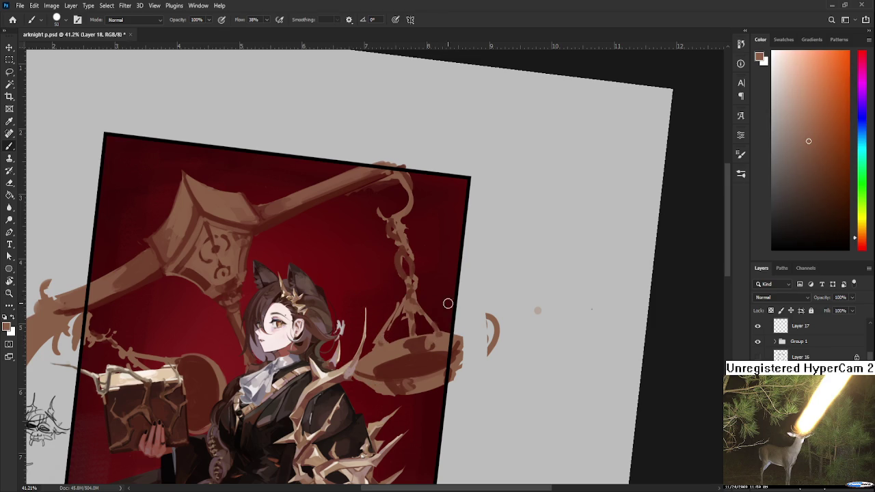
pyautogui.keyDown('alt'); pyautogui.click(442, 338); pyautogui.keyUp('alt')
# Step: Resample the colour where the chain meets the beam, toggling Eraser and Brush
pyautogui.press('e')
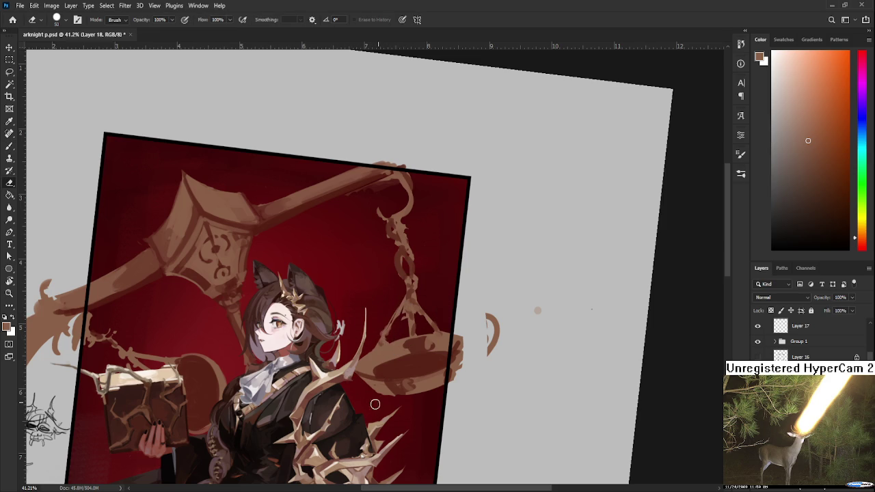
pyautogui.press('b')
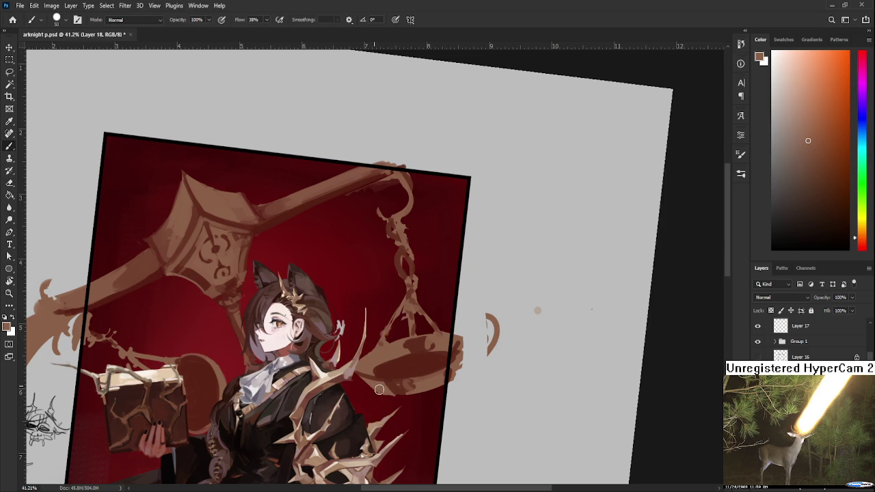
pyautogui.scroll(3, 417, 303)
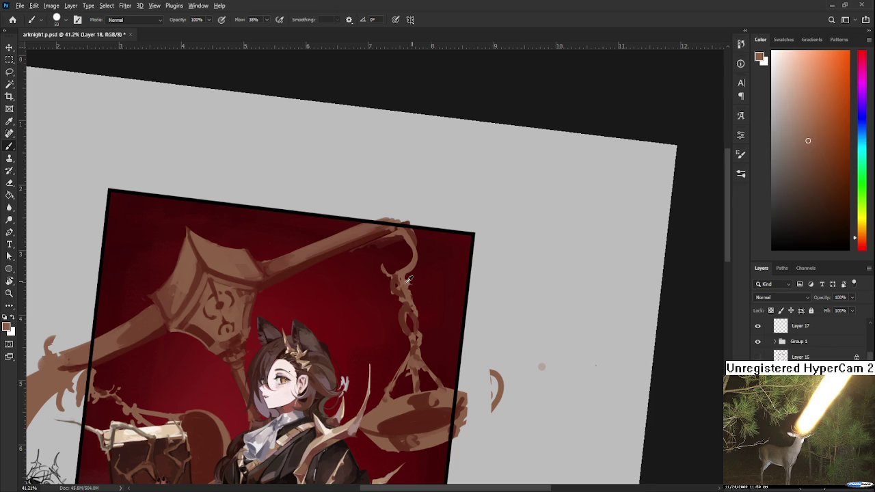
pyautogui.keyDown('alt'); pyautogui.click(397, 284); pyautogui.keyUp('alt')
pyautogui.keyDown('alt'); pyautogui.click(407, 269); pyautogui.keyUp('alt')
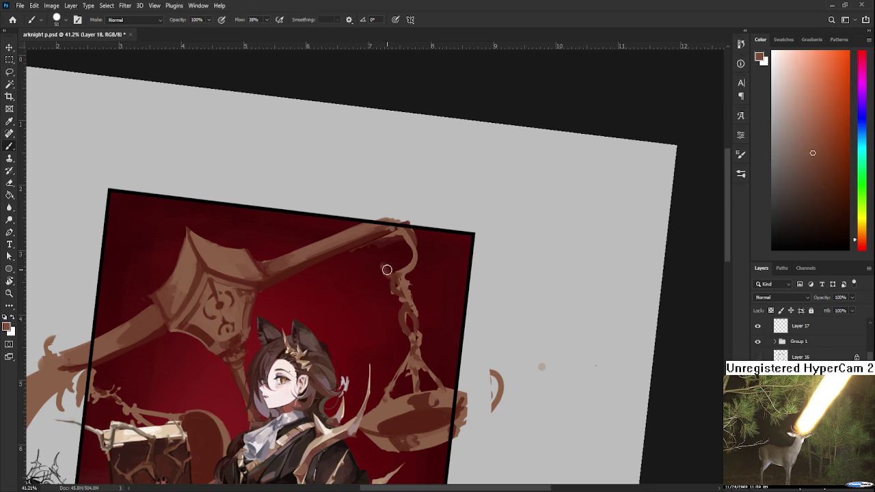
pyautogui.press('e')
pyautogui.scroll(-3, 395, 279)
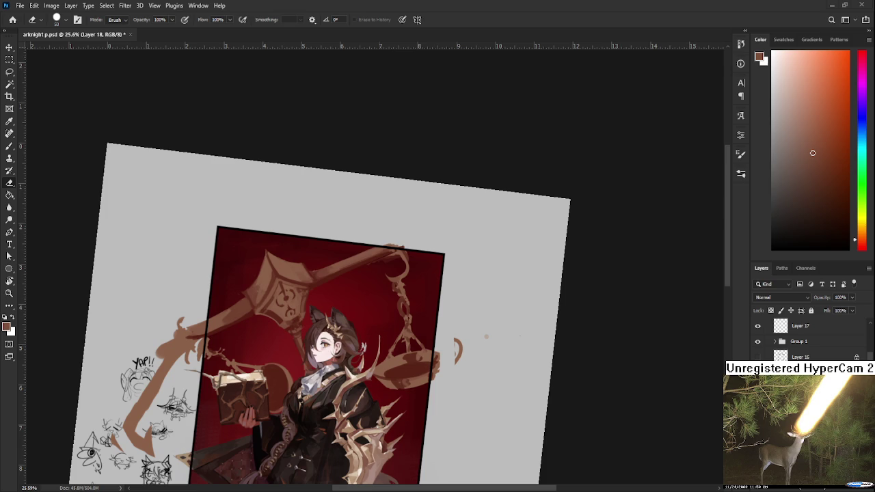
# Step: Sample browns from the scale and its pan area with the Brush
pyautogui.press('b')
pyautogui.keyDown('alt'); pyautogui.click(400, 354); pyautogui.keyUp('alt')
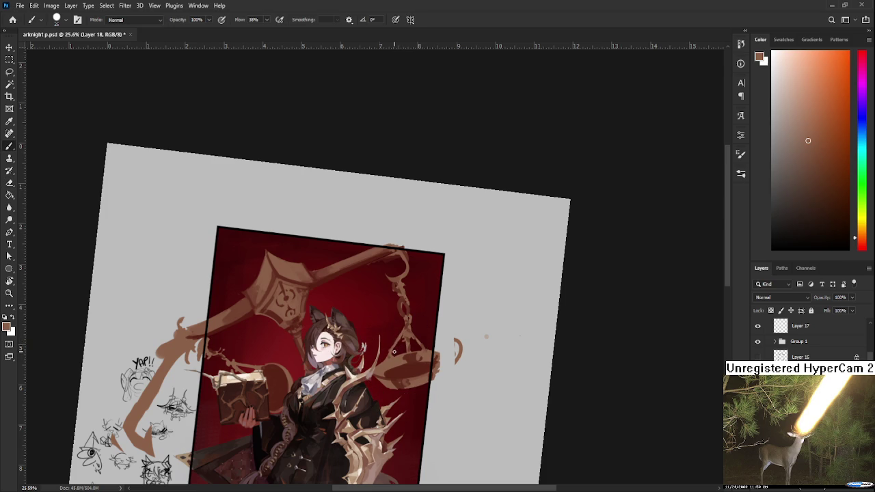
pyautogui.keyDown('alt'); pyautogui.click(396, 359); pyautogui.keyUp('alt')
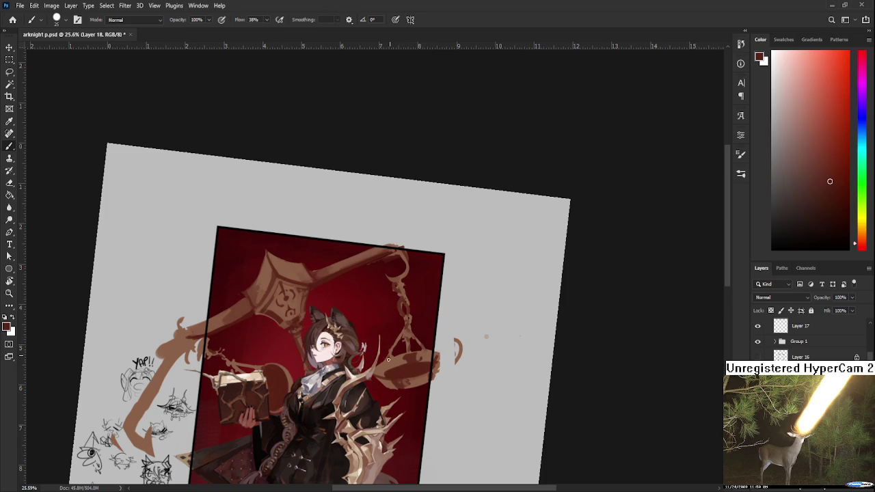
pyautogui.keyDown('alt'); pyautogui.click(401, 330); pyautogui.keyUp('alt')
pyautogui.press('e')
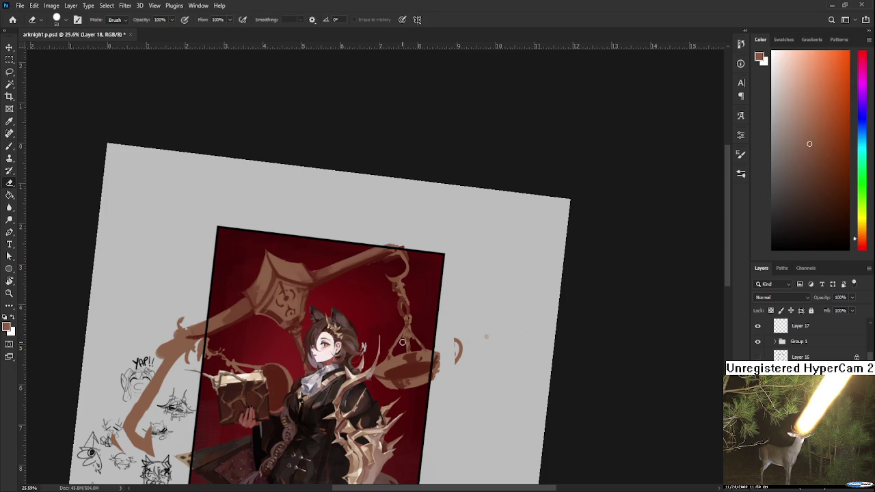
pyautogui.press('b')
pyautogui.keyDown('alt'); pyautogui.click(403, 342); pyautogui.keyUp('alt')
# Step: Settle on the scale pan's brown as paint colour, toggling Eraser and Brush
pyautogui.press('e')
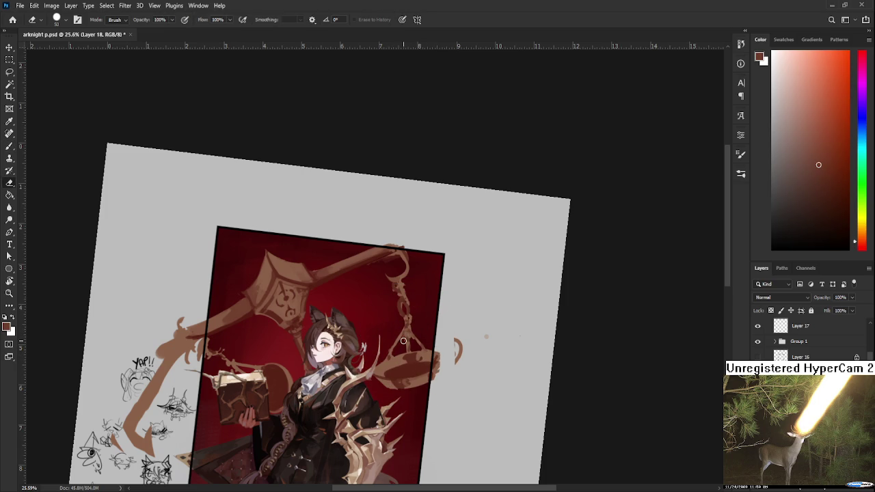
pyautogui.press('b')
pyautogui.keyDown('alt'); pyautogui.click(404, 342); pyautogui.keyUp('alt')
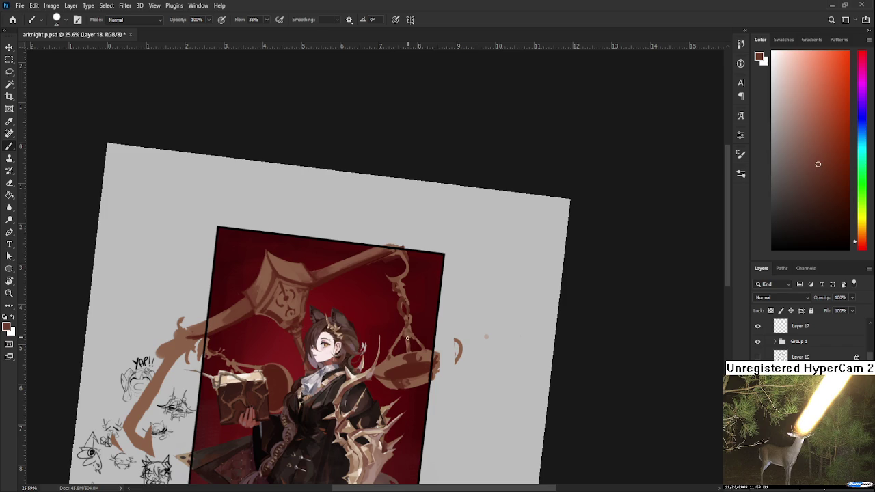
pyautogui.press('e')
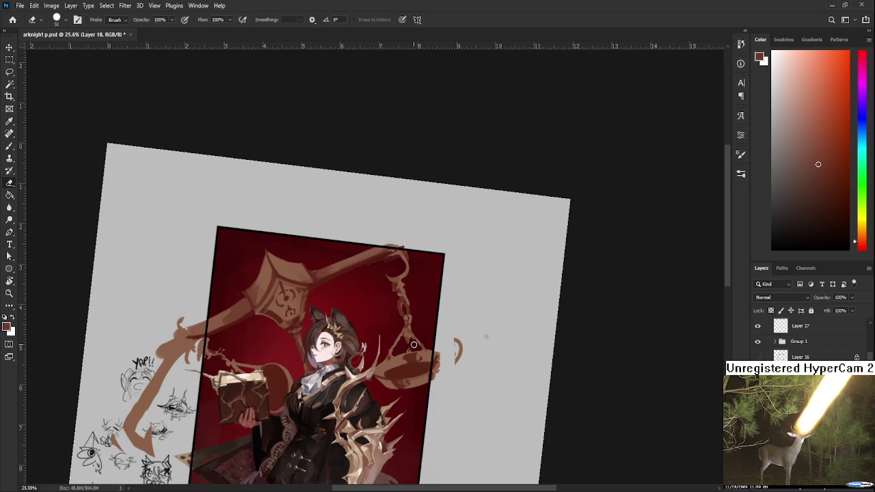
pyautogui.press('b')
pyautogui.keyDown('alt'); pyautogui.click(421, 353); pyautogui.keyUp('alt')
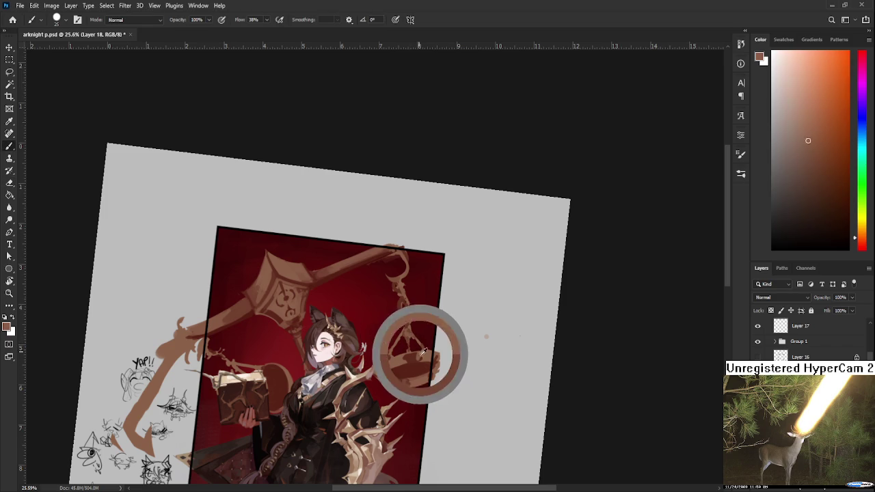
pyautogui.press('e')
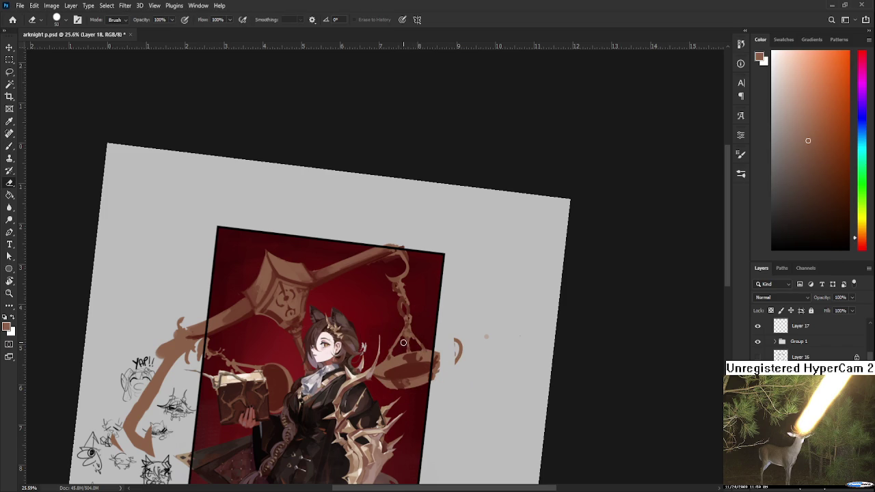
pyautogui.scroll(1, 405, 341)
pyautogui.scroll(1, 409, 346)
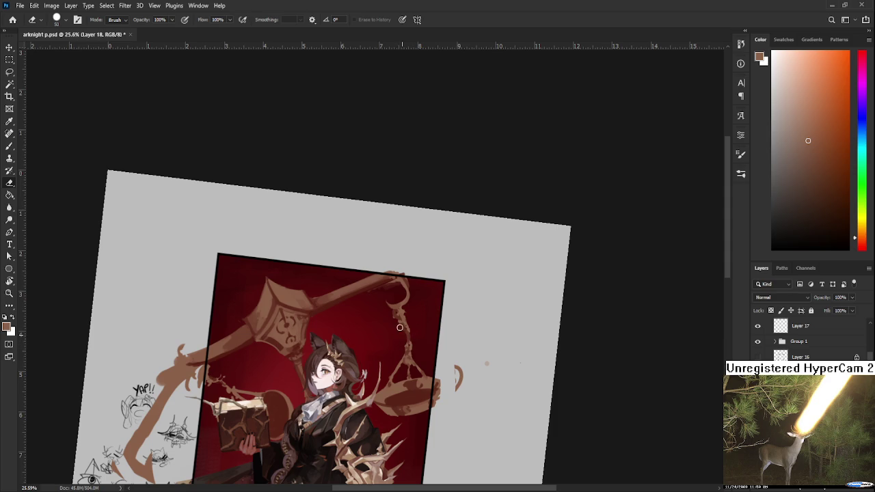
pyautogui.press('b')
pyautogui.keyDown('alt'); pyautogui.click(405, 324); pyautogui.keyUp('alt')
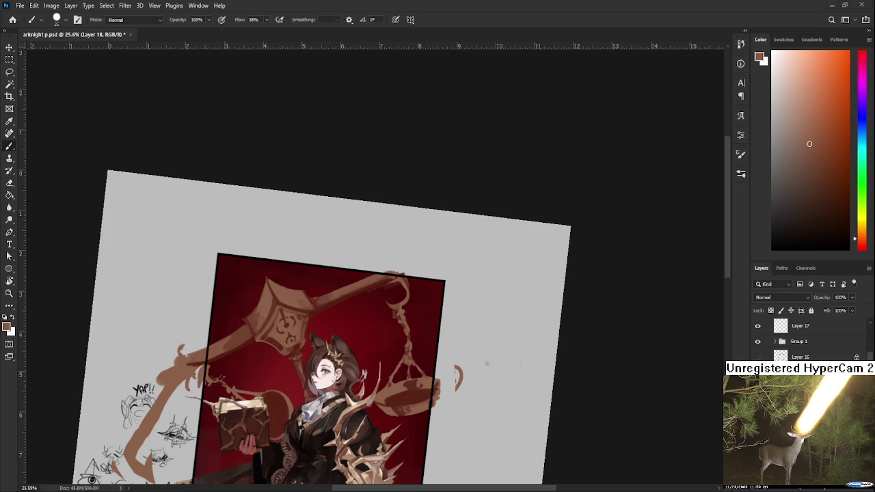
pyautogui.keyDown('alt'); pyautogui.scroll(3, 437, 328); pyautogui.keyUp('alt')
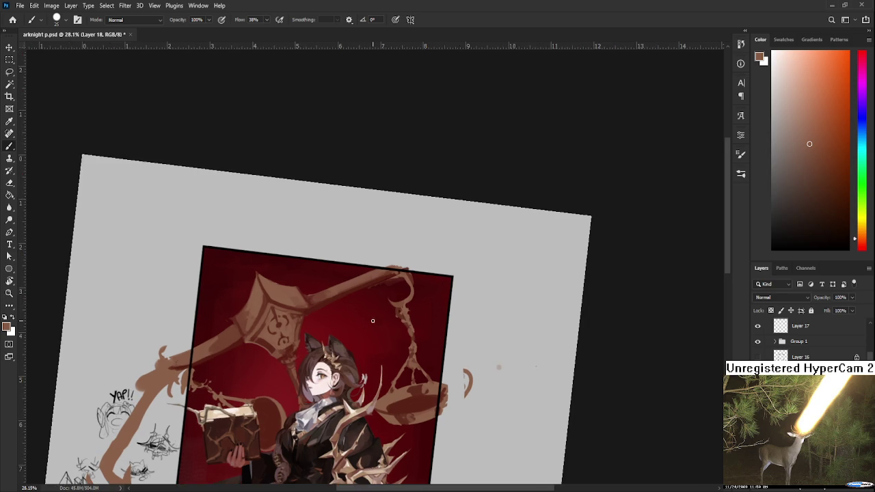
# Step: Zoom in on the right scale pan, sample the chain colour, then choose a lighter tan
pyautogui.keyDown('alt'); pyautogui.scroll(2, 437, 328); pyautogui.keyUp('alt')
pyautogui.moveTo(433, 322); pyautogui.dragTo(443, 332)
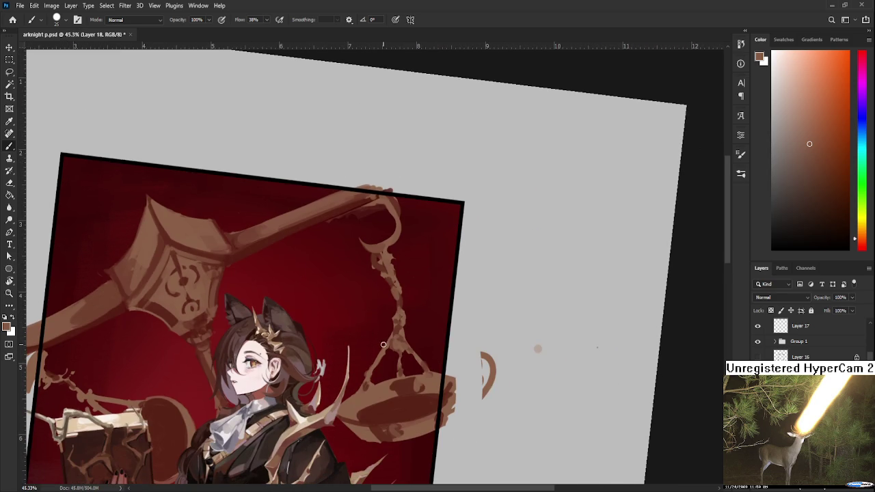
pyautogui.keyDown('alt'); pyautogui.click(396, 350); pyautogui.keyUp('alt')
pyautogui.press('e')
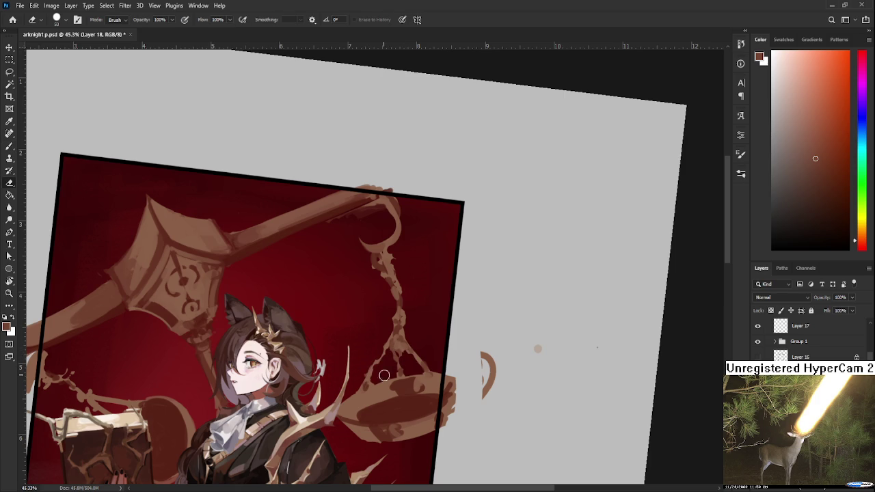
pyautogui.press('b')
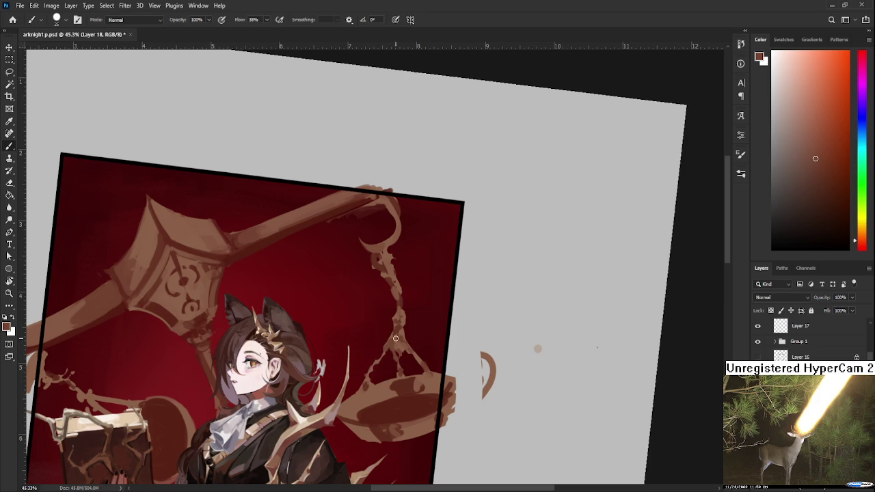
pyautogui.keyDown('alt'); pyautogui.click(401, 337); pyautogui.keyUp('alt')
pyautogui.press('e')
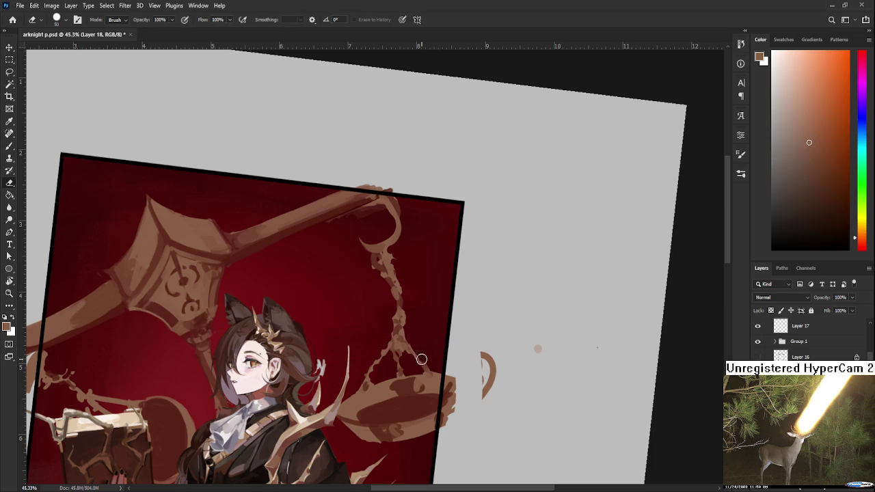
pyautogui.press('b')
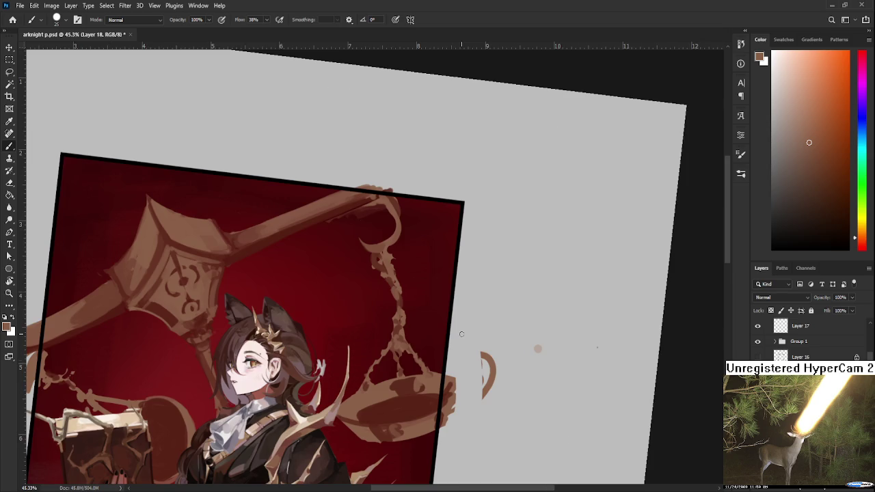
pyautogui.scroll(-5, 462, 334)
pyautogui.scroll(2, 528, 120)
pyautogui.scroll(1, 527, 120)
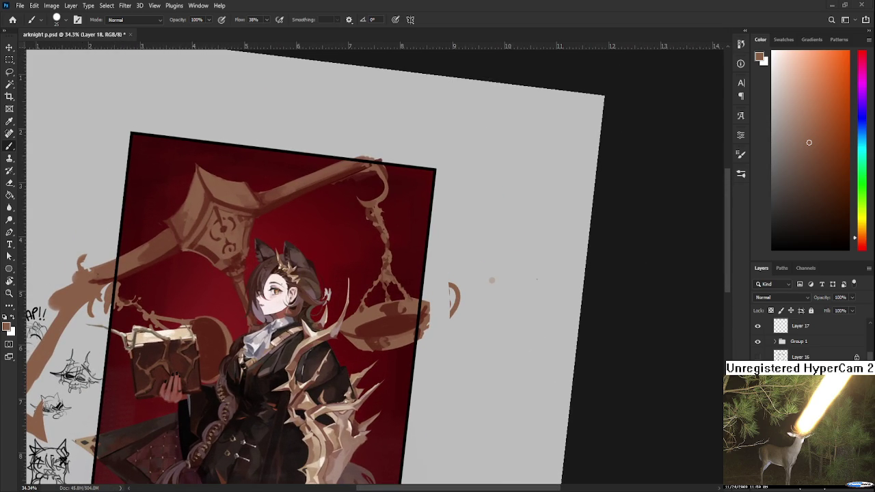
# Step: Erase part of the old chain strand and paint a thin hook on the pan's rim
pyautogui.scroll(3, 352, 254)
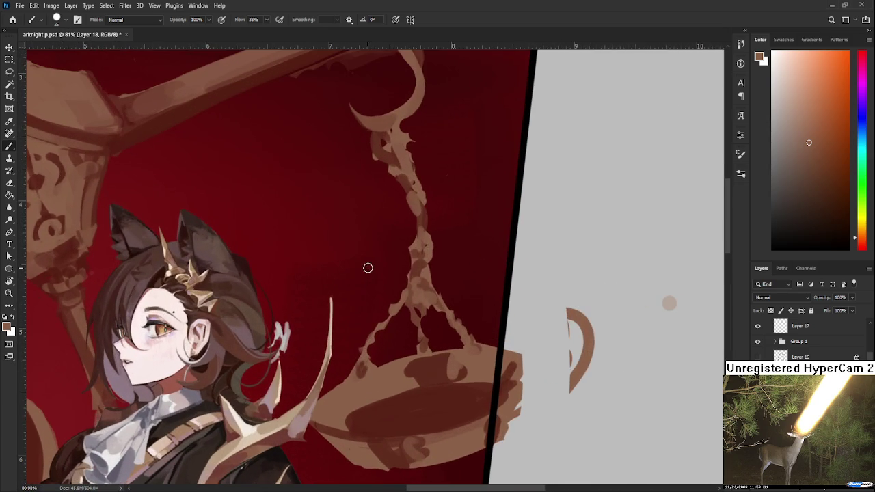
pyautogui.press('e')
pyautogui.moveTo(385, 319); pyautogui.dragTo(385, 318)
pyautogui.press('b')
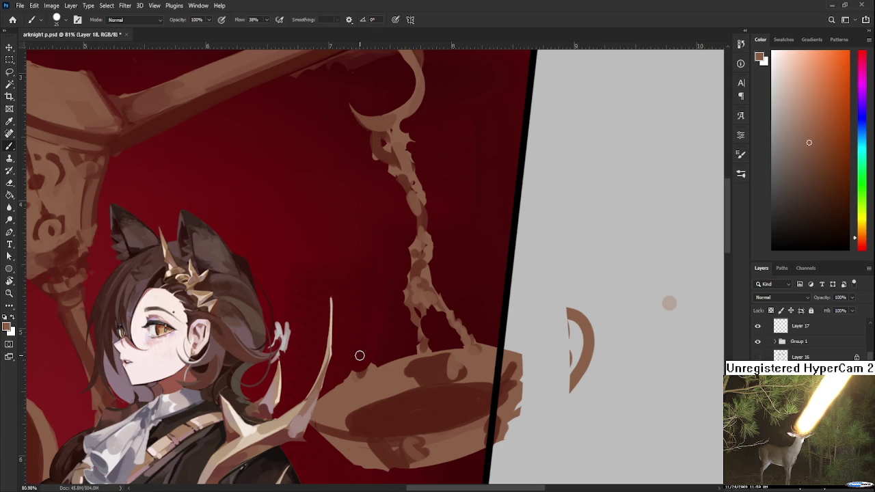
pyautogui.moveTo(363, 354); pyautogui.dragTo(370, 352)
pyautogui.hotkey('ctrl', 'z')
pyautogui.moveTo(364, 363)
pyautogui.mouseDown()
pyautogui.moveTo(359, 373)
pyautogui.moveTo(395, 310)
pyautogui.moveTo(382, 347)
pyautogui.moveTo(399, 339)
pyautogui.moveTo(404, 362)
pyautogui.moveTo(401, 339)
pyautogui.moveTo(403, 352)
pyautogui.moveTo(384, 347)
pyautogui.moveTo(412, 355)
pyautogui.moveTo(395, 308)
pyautogui.moveTo(441, 365)
pyautogui.moveTo(436, 358)
pyautogui.mouseUp()
# Step: Paint a chain link above the scale pan in the sampled dark red
pyautogui.press('e')
pyautogui.press('b')
pyautogui.keyDown('alt'); pyautogui.click(418, 382); pyautogui.keyUp('alt')
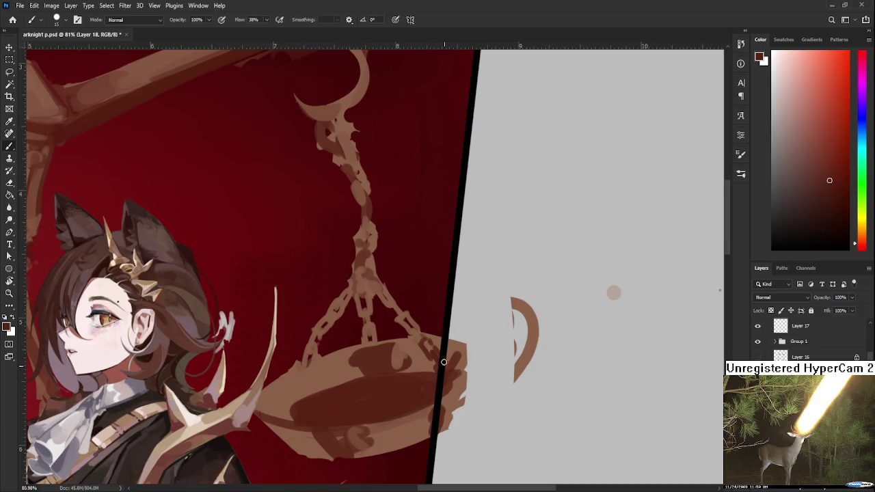
pyautogui.moveTo(323, 353); pyautogui.dragTo(299, 380)
pyautogui.hotkey('ctrl', 'z')
pyautogui.moveTo(311, 358); pyautogui.dragTo(295, 380)
pyautogui.keyDown('alt'); pyautogui.click(312, 361); pyautogui.keyUp('alt')
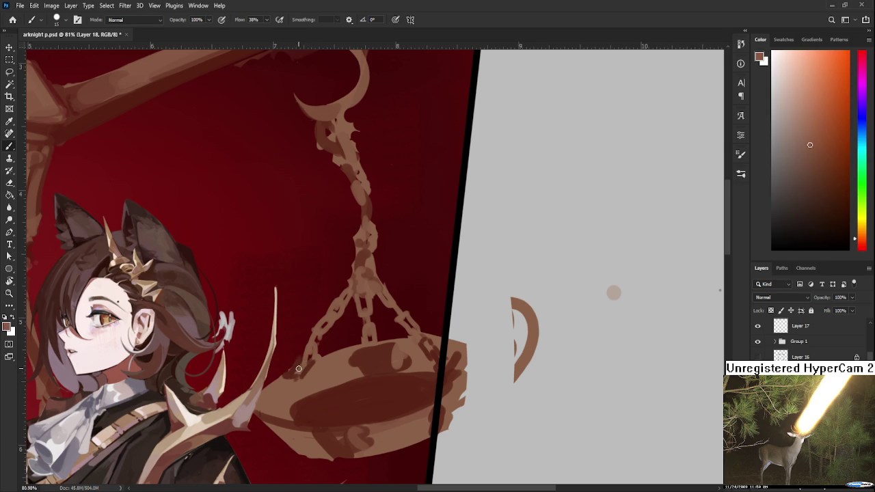
pyautogui.keyDown('alt'); pyautogui.click(295, 372); pyautogui.keyUp('alt')
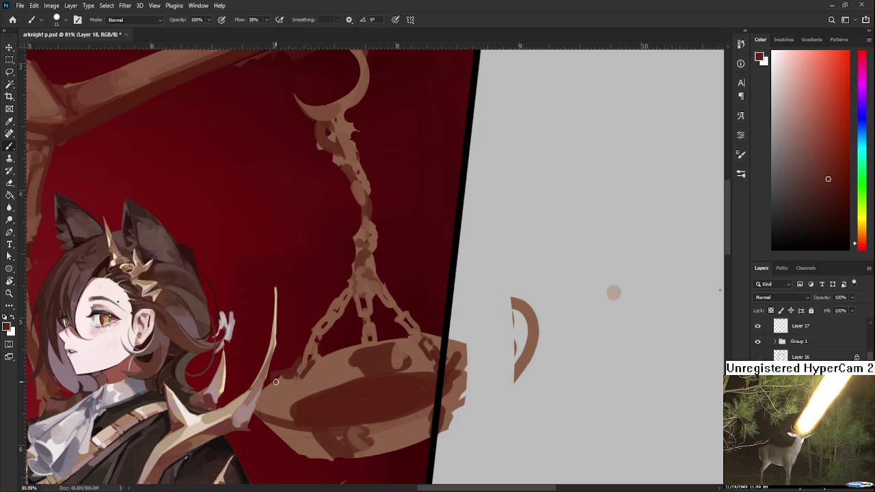
# Step: Erase the old chain below the top hook and paint a tan link hanging from it
pyautogui.moveTo(363, 326); pyautogui.dragTo(324, 398)
pyautogui.press('e')
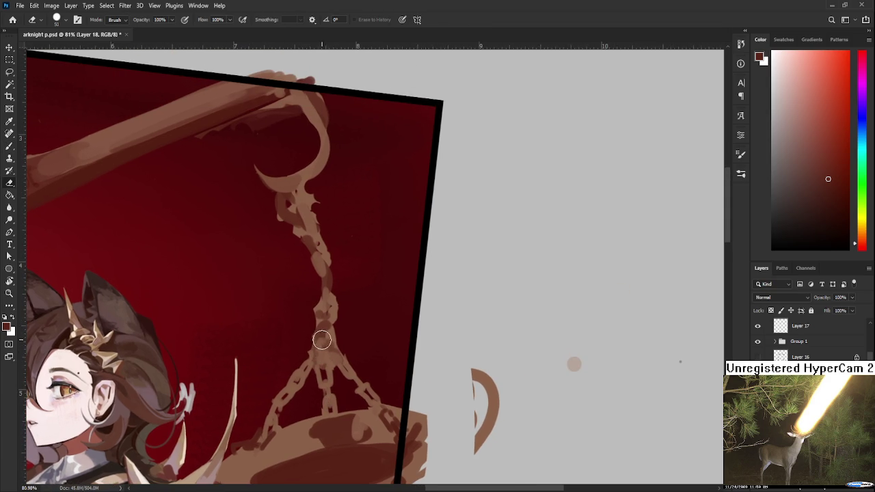
pyautogui.moveTo(309, 306)
pyautogui.mouseDown()
pyautogui.moveTo(297, 226)
pyautogui.moveTo(322, 236)
pyautogui.moveTo(304, 340)
pyautogui.moveTo(326, 322)
pyautogui.moveTo(332, 328)
pyautogui.mouseUp()
pyautogui.press('b')
pyautogui.keyDown('alt'); pyautogui.click(301, 220); pyautogui.keyUp('alt')
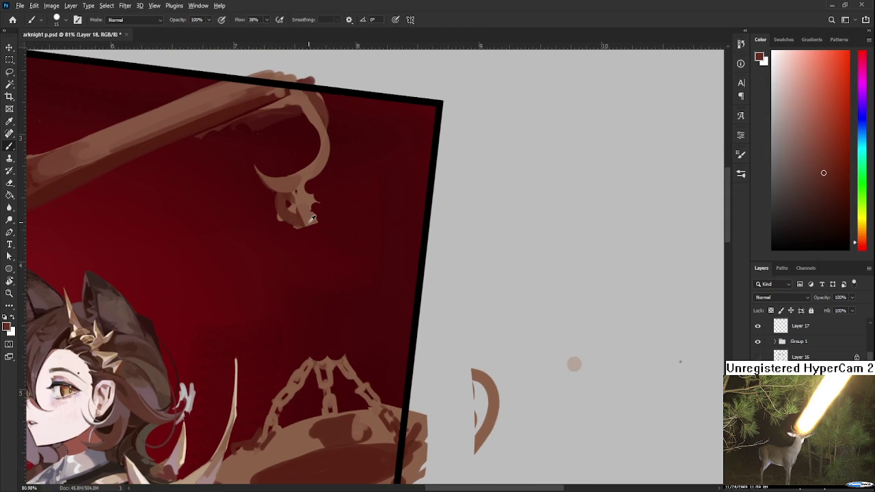
pyautogui.keyDown('alt'); pyautogui.click(306, 216); pyautogui.keyUp('alt')
pyautogui.moveTo(305, 215)
pyautogui.mouseDown()
pyautogui.moveTo(307, 249)
pyautogui.moveTo(315, 243)
pyautogui.moveTo(306, 274)
pyautogui.moveTo(321, 247)
pyautogui.moveTo(312, 282)
pyautogui.mouseUp()
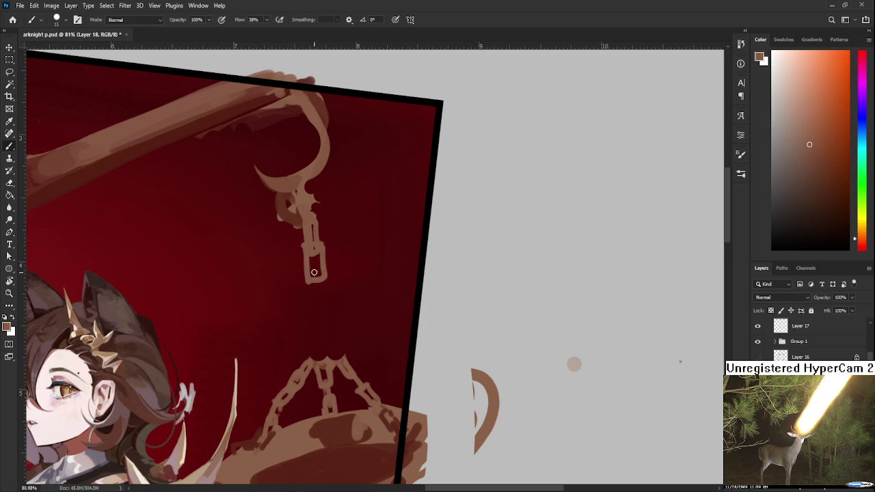
# Step: Enlarge the brush, fill the second link solid tan and paint a third link below
pyautogui.press(']')
pyautogui.moveTo(305, 244); pyautogui.dragTo(305, 279)
pyautogui.moveTo(320, 242)
pyautogui.mouseDown()
pyautogui.moveTo(312, 301)
pyautogui.moveTo(329, 296)
pyautogui.moveTo(309, 329)
pyautogui.mouseUp()
pyautogui.moveTo(327, 296)
pyautogui.mouseDown()
pyautogui.moveTo(326, 359)
pyautogui.moveTo(331, 350)
pyautogui.mouseUp()
pyautogui.moveTo(365, 307); pyautogui.dragTo(332, 332)
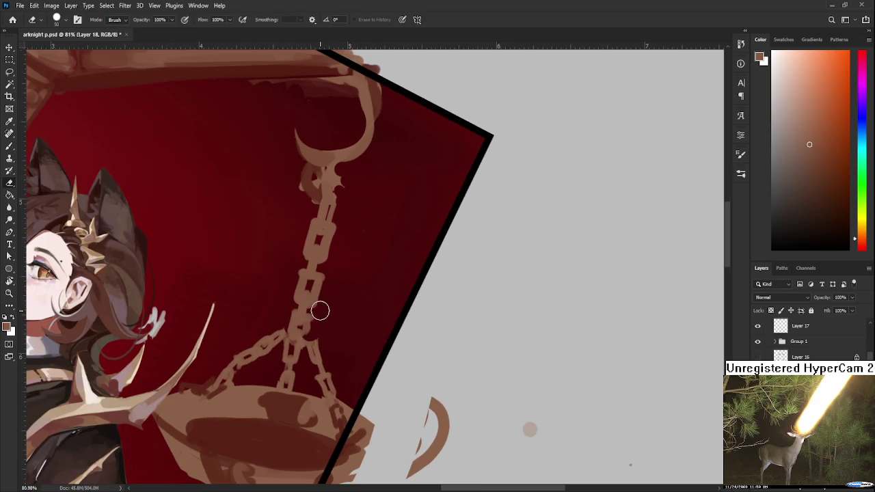
# Step: Level the frame's top in the view and add a light stroke below the hook
pyautogui.press('e')
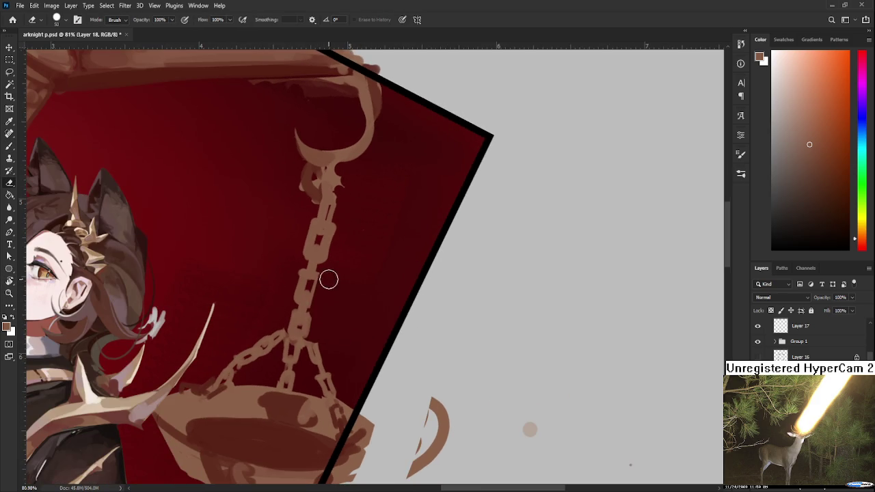
pyautogui.scroll(3, 329, 304)
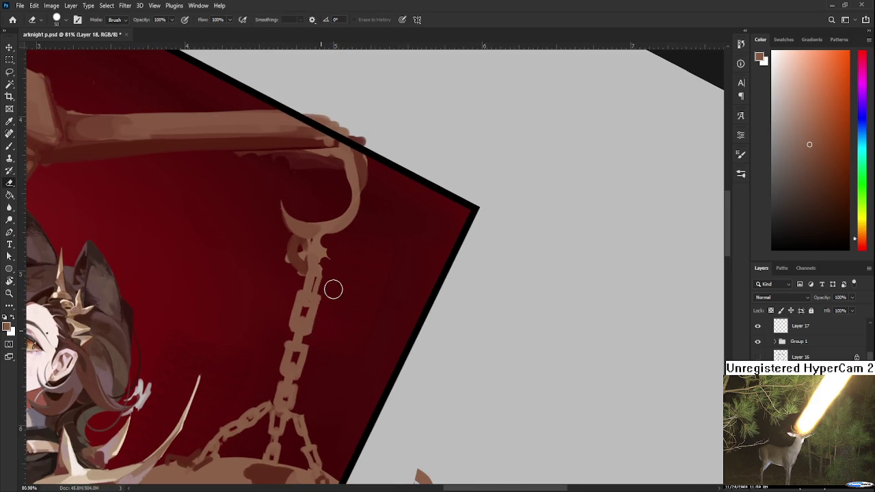
pyautogui.scroll(2, 318, 345)
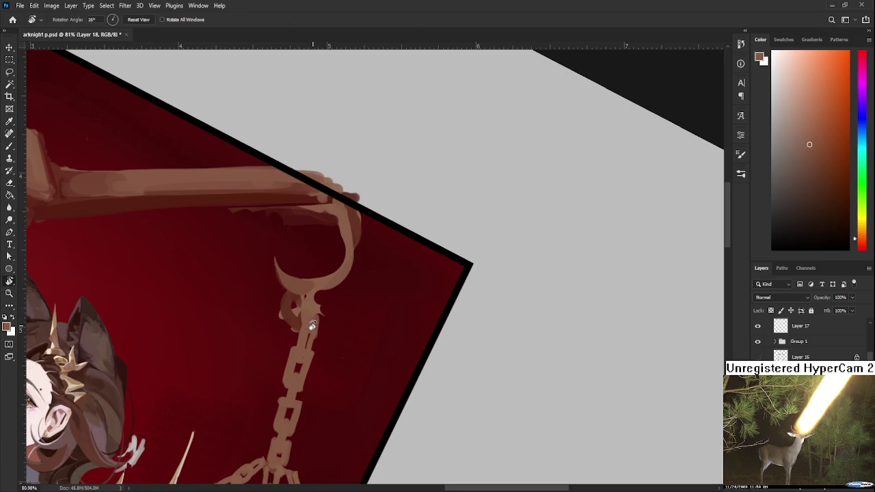
pyautogui.moveTo(309, 328); pyautogui.dragTo(310, 345)
pyautogui.press('b')
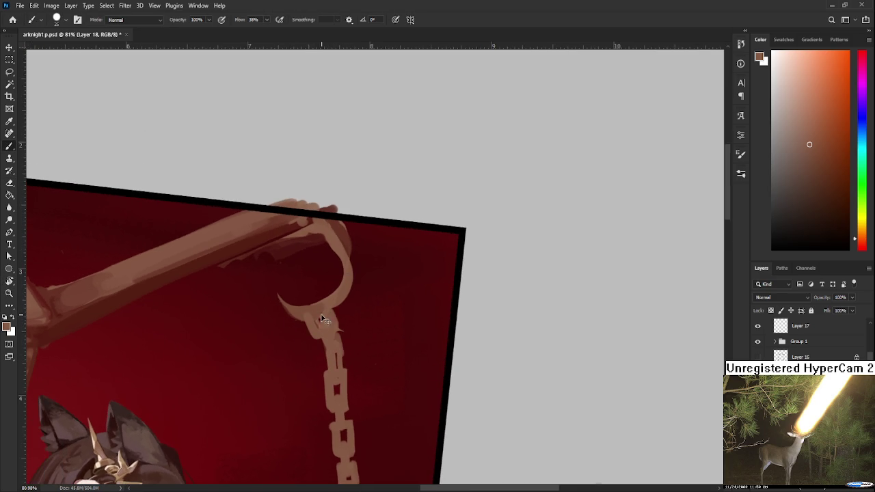
pyautogui.moveTo(317, 308)
pyautogui.mouseDown()
pyautogui.moveTo(311, 349)
pyautogui.moveTo(320, 332)
pyautogui.moveTo(320, 340)
pyautogui.mouseUp()
# Step: Retouch the chain link under the hook, repainting it brighter
pyautogui.hotkey('ctrl', 'z')
pyautogui.press('e')
pyautogui.press('b')
pyautogui.moveTo(307, 307)
pyautogui.mouseDown()
pyautogui.moveTo(317, 326)
pyautogui.moveTo(301, 318)
pyautogui.moveTo(325, 309)
pyautogui.mouseUp()
pyautogui.hotkey('ctrl', 'z')
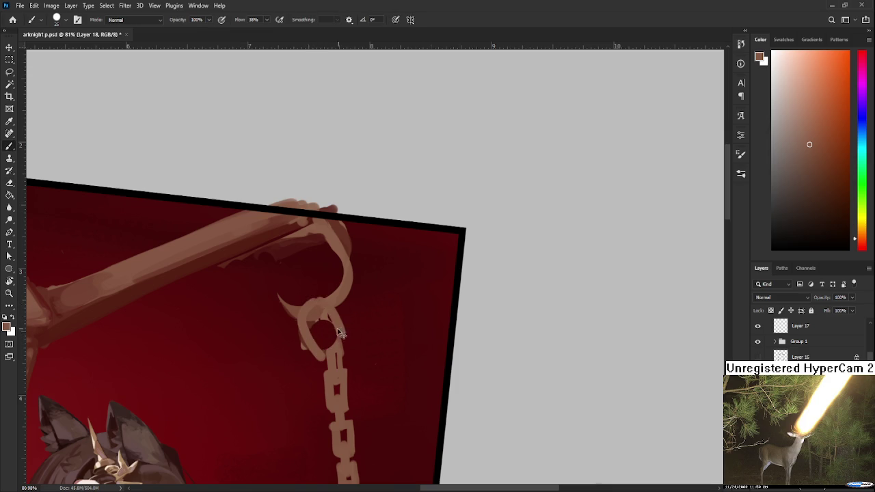
pyautogui.moveTo(322, 333)
pyautogui.mouseDown()
pyautogui.moveTo(316, 316)
pyautogui.moveTo(306, 362)
pyautogui.moveTo(315, 367)
pyautogui.moveTo(338, 344)
pyautogui.mouseUp()
pyautogui.press('e')
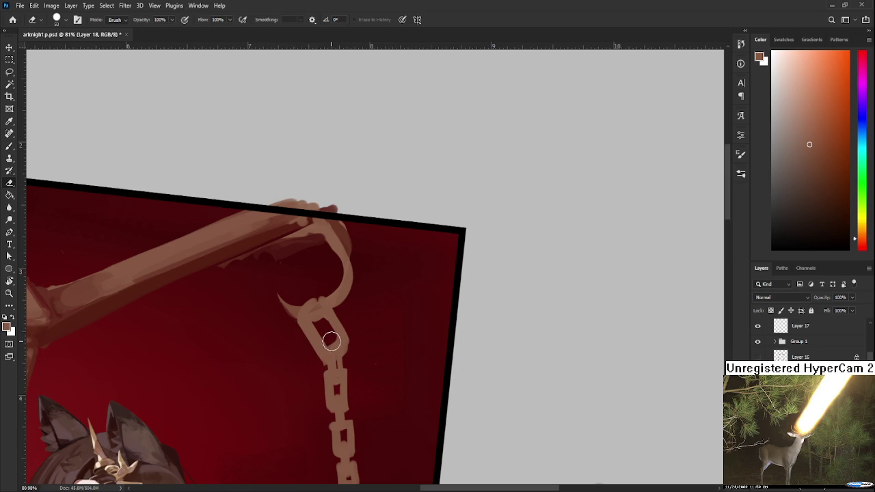
pyautogui.press('b')
pyautogui.moveTo(335, 321); pyautogui.dragTo(350, 344)
pyautogui.press('e')
# Step: Zoom out and rotate the canvas view back to 0°
pyautogui.scroll(-1, 367, 336)
pyautogui.scroll(-3, 365, 336)
pyautogui.scroll(-1, 383, 315)
pyautogui.scroll(-1, 391, 311)
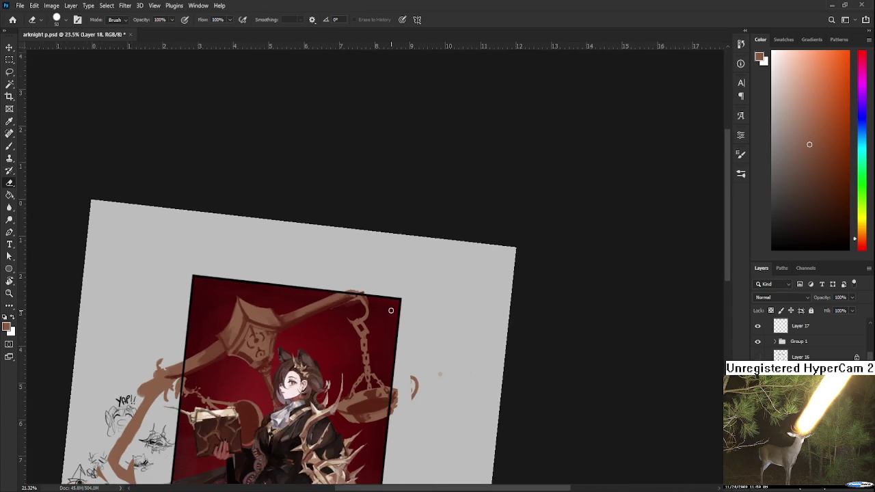
pyautogui.scroll(-1, 391, 310)
pyautogui.scroll(2, 342, 328)
pyautogui.scroll(-1, 308, 342)
pyautogui.scroll(-1, 294, 351)
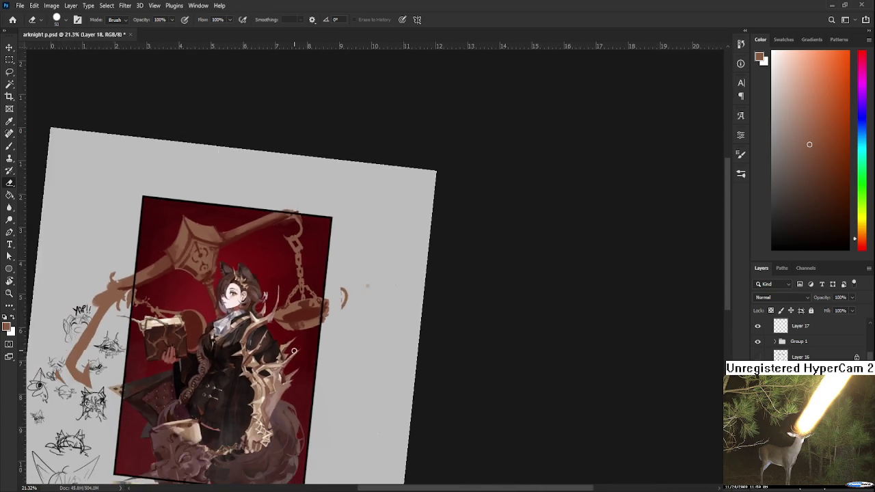
pyautogui.scroll(-1, 294, 352)
pyautogui.press('r')
pyautogui.moveTo(355, 301); pyautogui.dragTo(377, 321)
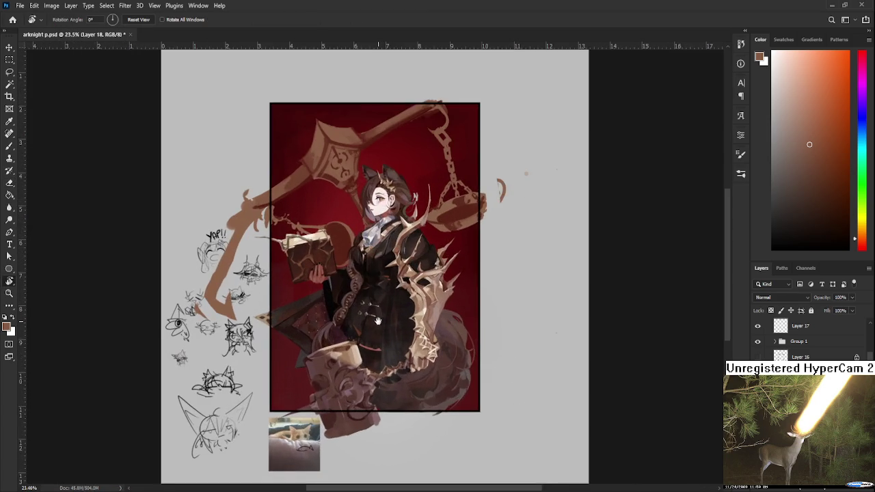
# Step: Zoom in on the upper-right chain to inspect the new links
pyautogui.scroll(2, 373, 318)
pyautogui.scroll(2, 355, 311)
pyautogui.scroll(2, 338, 304)
pyautogui.scroll(1, 322, 301)
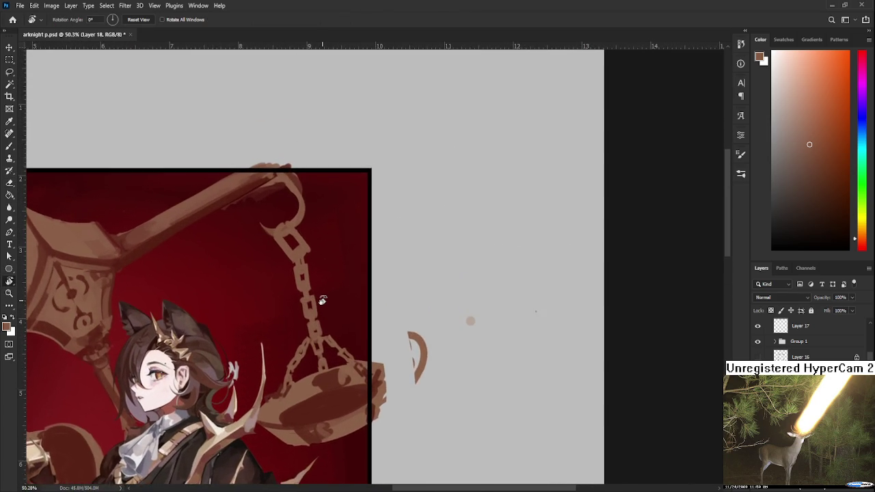
pyautogui.scroll(1, 322, 300)
pyautogui.scroll(1, 322, 301)
# Step: Lasso the upper right-hand chain links and warp them into a smooth curve below the hook
pyautogui.press('l')
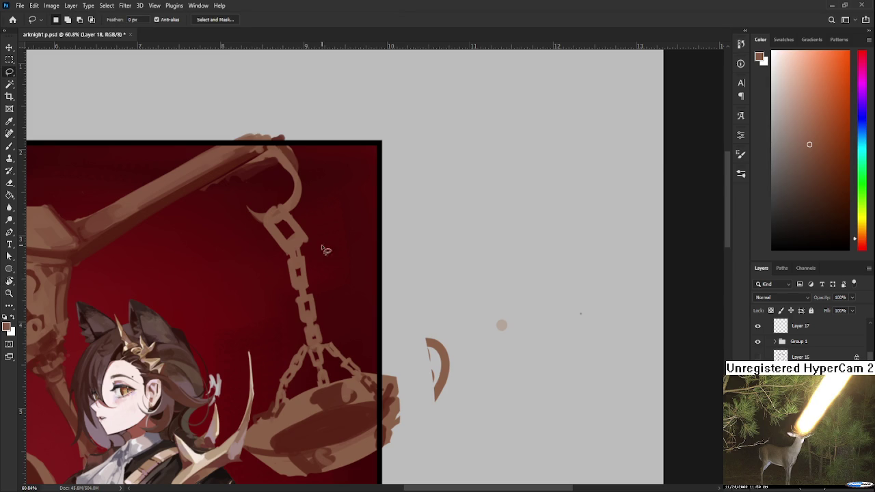
pyautogui.moveTo(281, 270); pyautogui.dragTo(346, 272)
pyautogui.moveTo(309, 347); pyautogui.dragTo(272, 313)
pyautogui.hotkey('ctrl', 't')
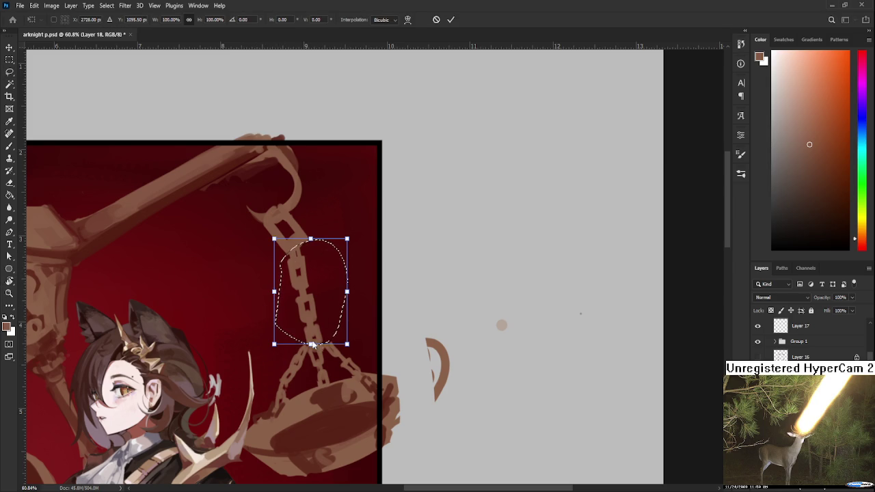
pyautogui.click(408, 19)
pyautogui.moveTo(301, 322); pyautogui.dragTo(309, 284)
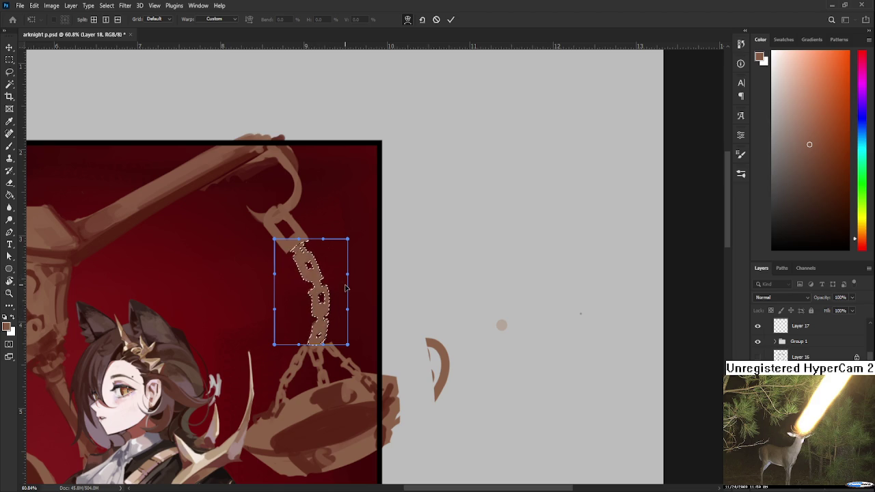
pyautogui.press('Return')
# Step: Pan and zoom toward the upper artwork and tilt the canvas view about 20 degrees
pyautogui.scroll(-2, 363, 299)
pyautogui.scroll(-2, 362, 299)
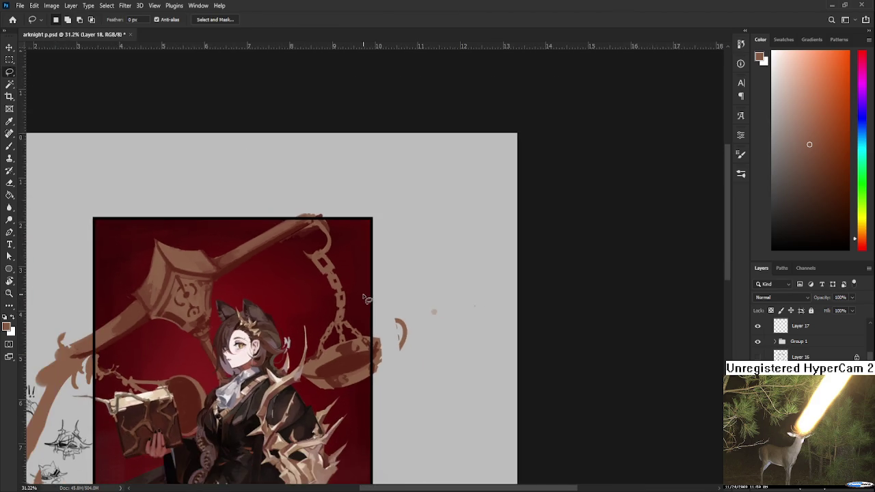
pyautogui.scroll(-2, 362, 298)
pyautogui.scroll(-2, 364, 299)
pyautogui.scroll(2, 308, 260)
pyautogui.scroll(2, 259, 233)
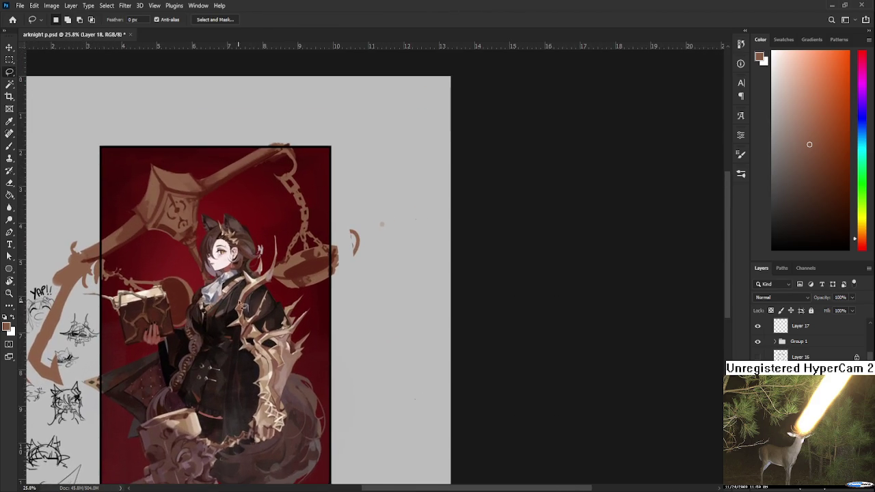
pyautogui.scroll(1, 225, 213)
pyautogui.moveTo(226, 213); pyautogui.dragTo(283, 251)
pyautogui.scroll(2, 274, 253)
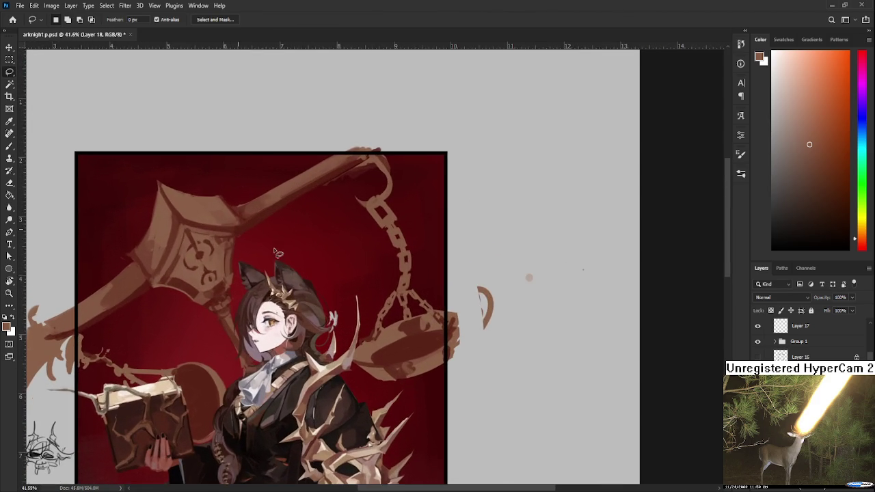
pyautogui.moveTo(259, 299); pyautogui.dragTo(286, 299)
pyautogui.scroll(2, 287, 298)
pyautogui.scroll(2, 260, 321)
pyautogui.scroll(2, 205, 342)
pyautogui.press('r')
pyautogui.moveTo(301, 410)
pyautogui.mouseDown()
pyautogui.moveTo(256, 377)
pyautogui.moveTo(305, 318)
pyautogui.mouseUp()
pyautogui.scroll(-1, 305, 318)
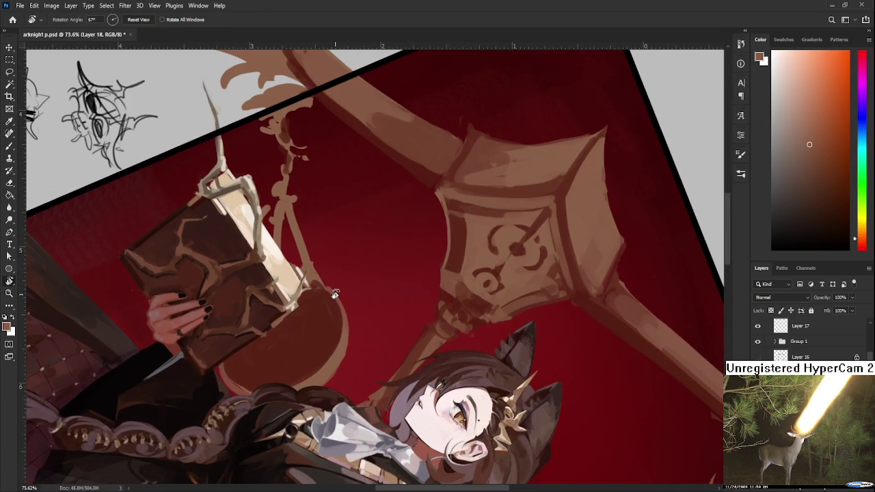
# Step: Sample the scale's brown and paint light-brown chain links down along the book's edge
pyautogui.scroll(2, 306, 318)
pyautogui.press('b')
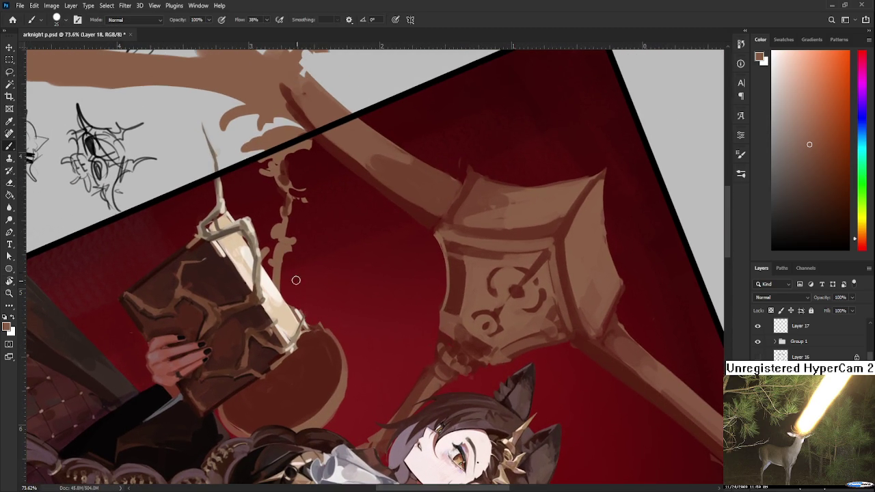
pyautogui.keyDown('alt'); pyautogui.click(285, 254); pyautogui.keyUp('alt')
pyautogui.moveTo(282, 259)
pyautogui.mouseDown()
pyautogui.moveTo(311, 307)
pyautogui.moveTo(321, 268)
pyautogui.moveTo(457, 287)
pyautogui.moveTo(419, 295)
pyautogui.mouseUp()
pyautogui.press('r')
pyautogui.press('r')
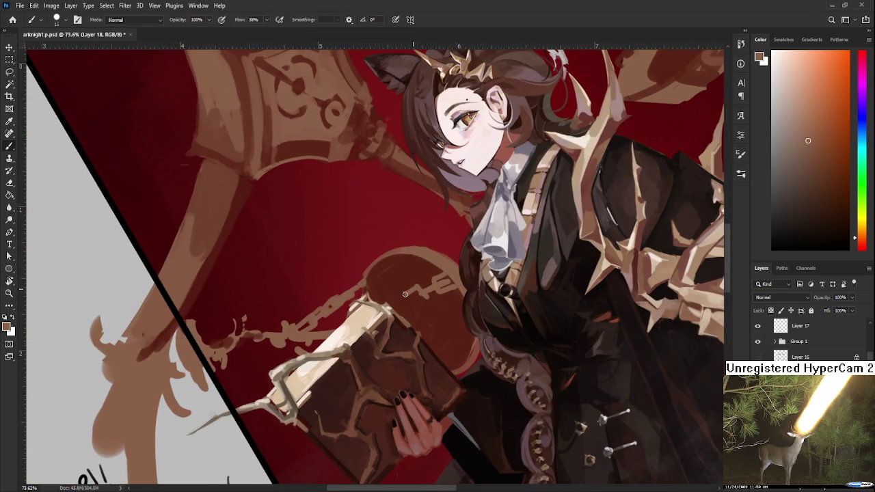
pyautogui.moveTo(418, 286)
pyautogui.mouseDown()
pyautogui.moveTo(402, 308)
pyautogui.moveTo(374, 303)
pyautogui.moveTo(321, 333)
pyautogui.mouseUp()
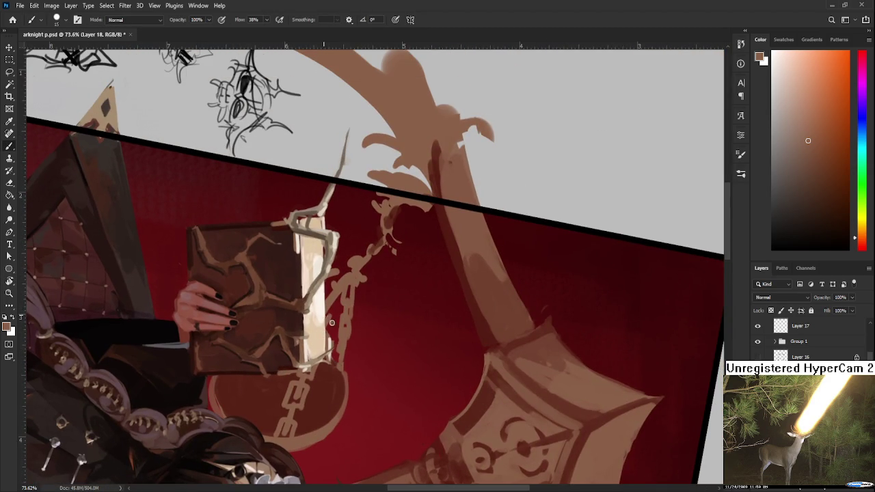
pyautogui.moveTo(339, 304); pyautogui.dragTo(332, 323)
pyautogui.moveTo(346, 285); pyautogui.dragTo(360, 305)
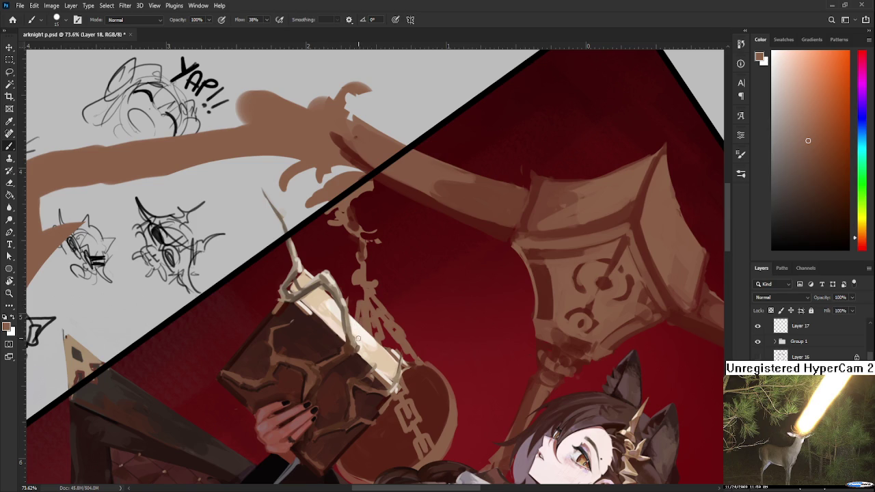
# Step: Erase a stray section of the newly painted chain
pyautogui.press('e')
pyautogui.moveTo(359, 290)
pyautogui.mouseDown()
pyautogui.moveTo(365, 265)
pyautogui.moveTo(383, 296)
pyautogui.moveTo(345, 276)
pyautogui.moveTo(361, 271)
pyautogui.moveTo(346, 294)
pyautogui.moveTo(366, 260)
pyautogui.moveTo(376, 257)
pyautogui.moveTo(368, 272)
pyautogui.moveTo(386, 256)
pyautogui.moveTo(381, 245)
pyautogui.moveTo(391, 252)
pyautogui.moveTo(361, 287)
pyautogui.moveTo(392, 290)
pyautogui.moveTo(342, 273)
pyautogui.moveTo(365, 313)
pyautogui.mouseUp()
pyautogui.press('r')
pyautogui.press('b')
# Step: Paint a curled hook at the top of the chain and rework its curve
pyautogui.press('r')
pyautogui.moveTo(337, 277); pyautogui.dragTo(367, 311)
pyautogui.press('e')
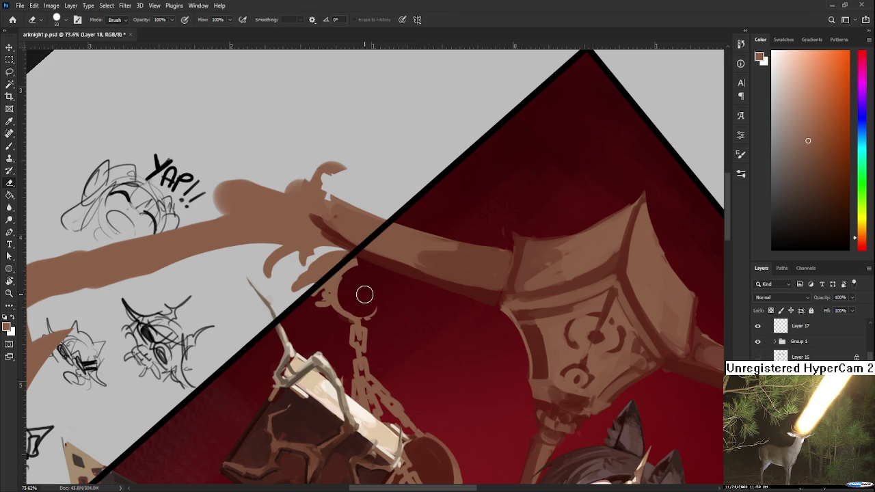
pyautogui.press('b')
pyautogui.moveTo(351, 289)
pyautogui.mouseDown()
pyautogui.moveTo(358, 273)
pyautogui.moveTo(319, 294)
pyautogui.moveTo(321, 318)
pyautogui.moveTo(376, 293)
pyautogui.moveTo(293, 365)
pyautogui.moveTo(250, 367)
pyautogui.moveTo(274, 351)
pyautogui.moveTo(336, 344)
pyautogui.moveTo(443, 364)
pyautogui.mouseUp()
pyautogui.press('e')
pyautogui.press('b')
# Step: Clean up the hook with the eraser at a steeper view angle, then sample the backdrop's dark red
pyautogui.press('r')
pyautogui.press('e')
pyautogui.press('b')
pyautogui.keyDown('alt'); pyautogui.click(276, 331); pyautogui.keyUp('alt')
pyautogui.press('r')
pyautogui.scroll(-5, 335, 343)
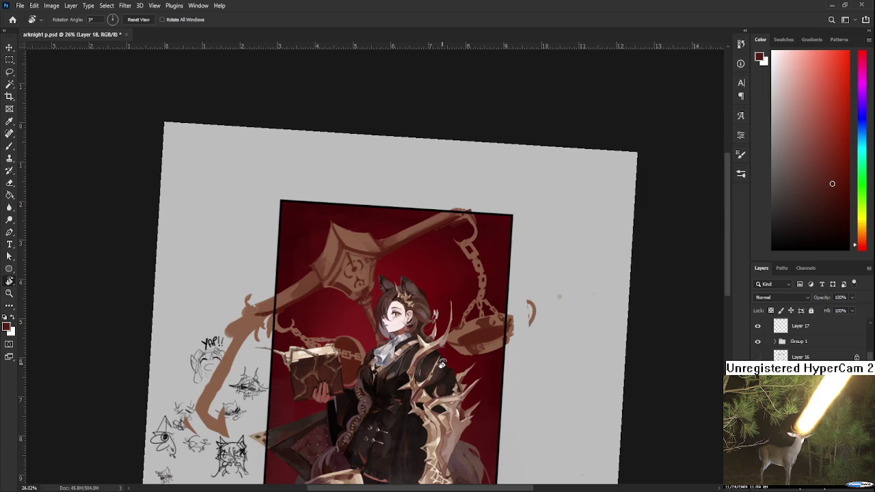
# Step: Zoom in on the right-hand chain and enlarge the brush to size 20
pyautogui.scroll(-2, 442, 364)
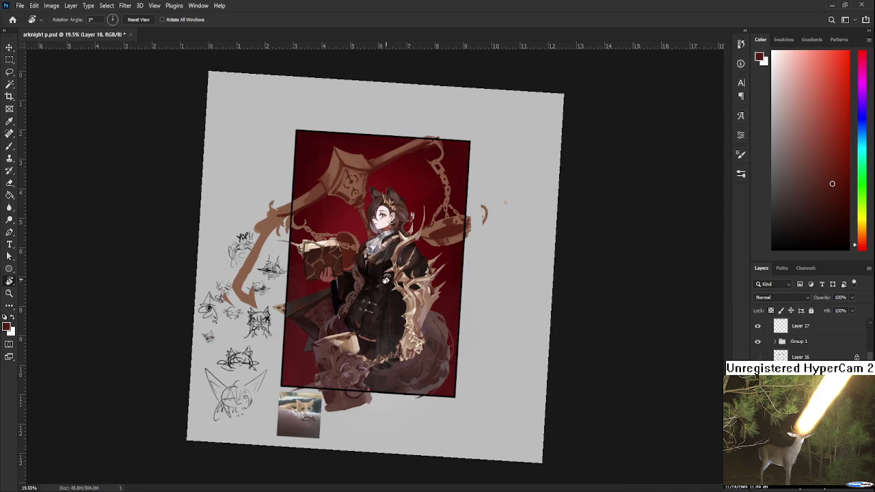
pyautogui.scroll(1, 385, 258)
pyautogui.scroll(1, 385, 258)
pyautogui.scroll(1, 321, 343)
pyautogui.scroll(2, 321, 343)
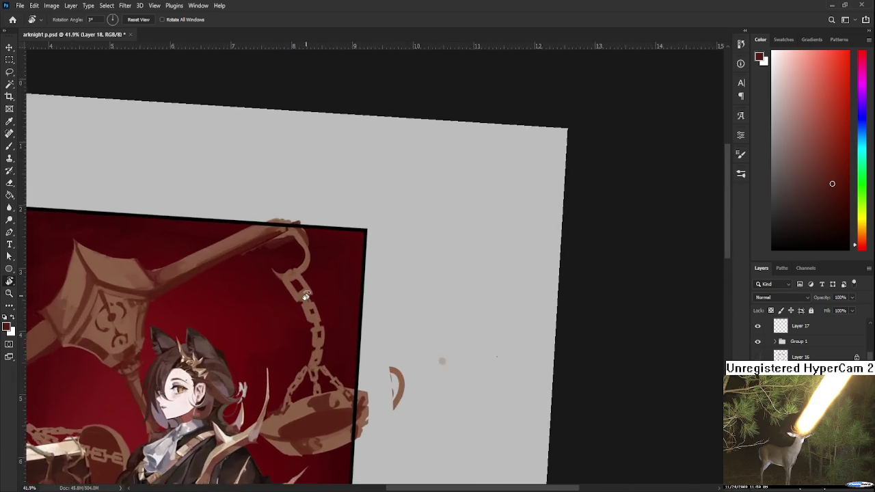
pyautogui.scroll(2, 318, 346)
pyautogui.scroll(2, 315, 348)
pyautogui.scroll(2, 315, 348)
pyautogui.scroll(-2, 315, 348)
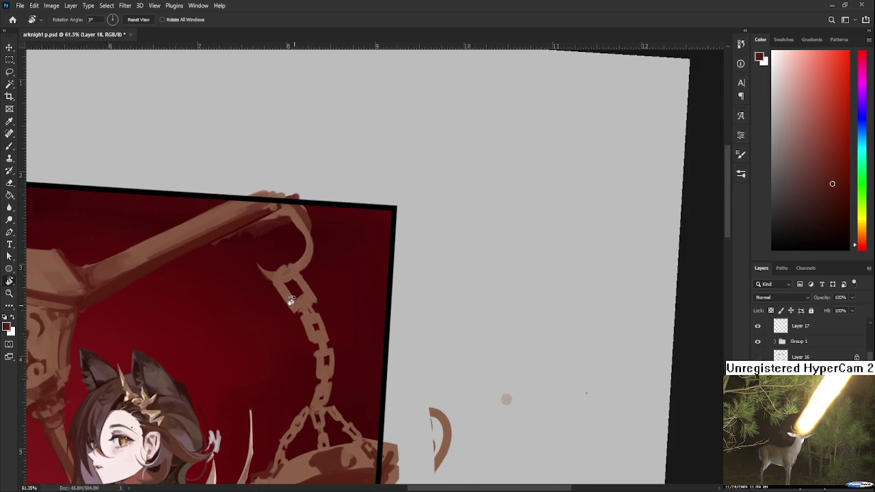
pyautogui.press('b')
pyautogui.press(']')
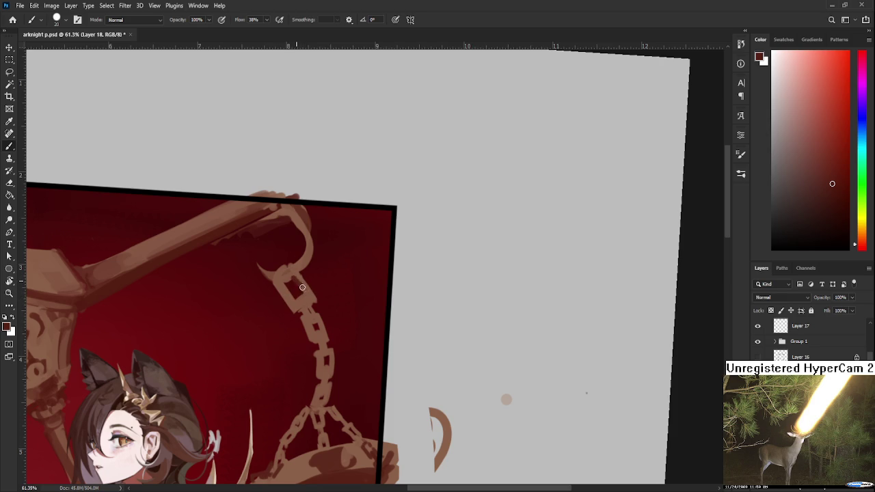
# Step: Repaint the upper link openings, alternating sampled muted brown and dark red
pyautogui.keyDown('alt'); pyautogui.click(305, 275); pyautogui.keyUp('alt')
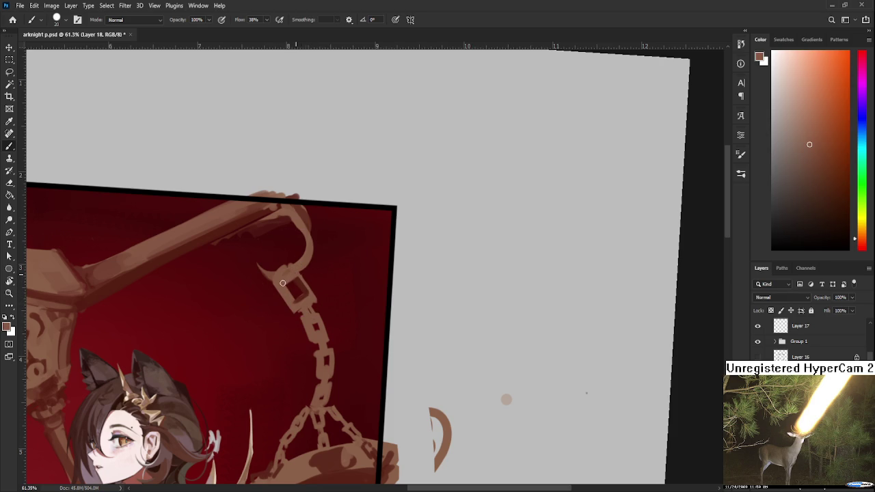
pyautogui.keyDown('alt'); pyautogui.click(305, 285); pyautogui.keyUp('alt')
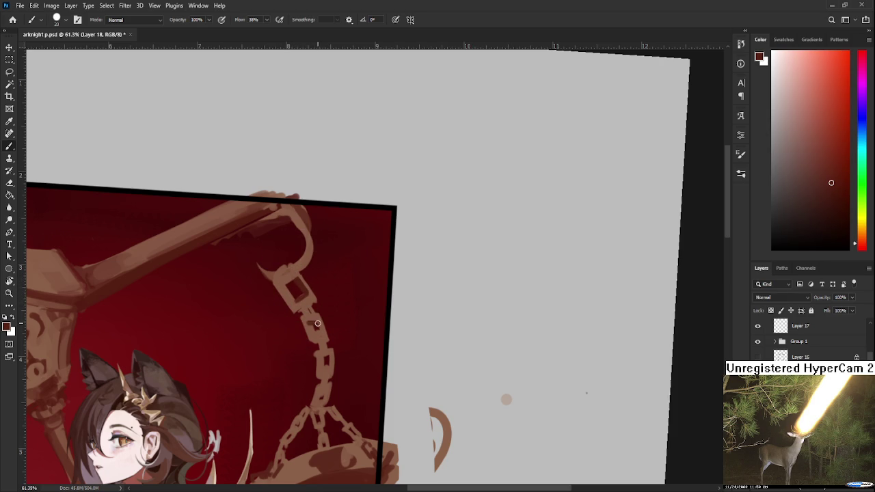
pyautogui.keyDown('alt'); pyautogui.click(317, 327); pyautogui.keyUp('alt')
pyautogui.keyDown('alt'); pyautogui.click(313, 320); pyautogui.keyUp('alt')
pyautogui.keyDown('alt'); pyautogui.click(332, 363); pyautogui.keyUp('alt')
pyautogui.keyDown('alt'); pyautogui.click(330, 356); pyautogui.keyUp('alt')
pyautogui.moveTo(329, 378); pyautogui.dragTo(331, 341)
pyautogui.keyDown('alt'); pyautogui.click(318, 294); pyautogui.keyUp('alt')
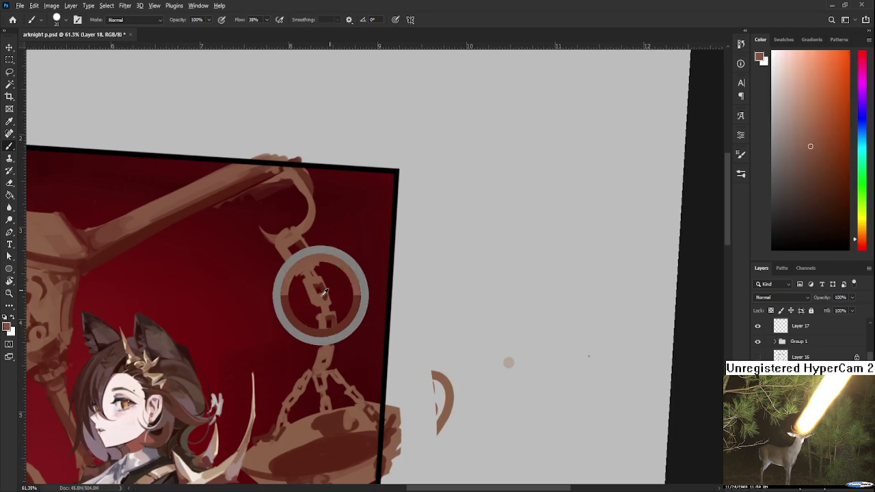
pyautogui.keyDown('alt'); pyautogui.click(326, 351); pyautogui.keyUp('alt')
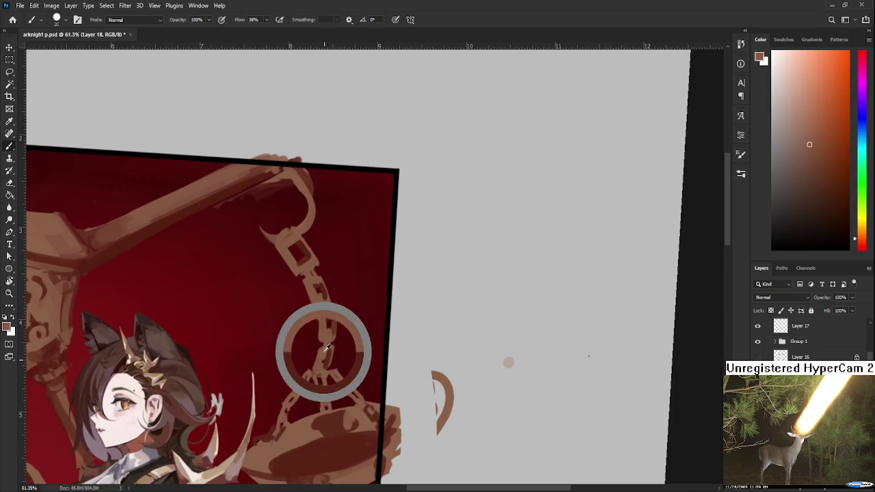
pyautogui.keyDown('alt'); pyautogui.click(332, 355); pyautogui.keyUp('alt')
# Step: Repaint the lower links' dark red gaps, alternating with the chain's lighter brown
pyautogui.keyDown('alt'); pyautogui.click(319, 357); pyautogui.keyUp('alt')
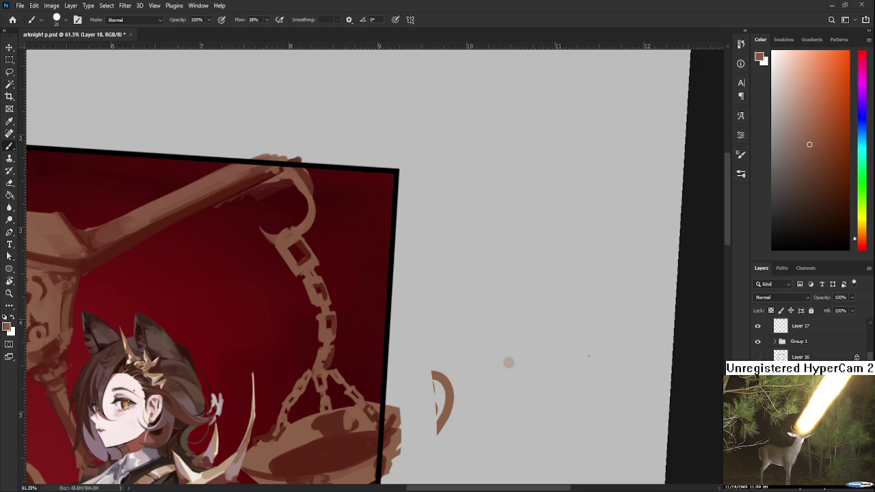
pyautogui.keyDown('alt'); pyautogui.click(326, 356); pyautogui.keyUp('alt')
pyautogui.keyDown('alt'); pyautogui.click(327, 356); pyautogui.keyUp('alt')
pyautogui.keyDown('alt'); pyautogui.click(321, 356); pyautogui.keyUp('alt')
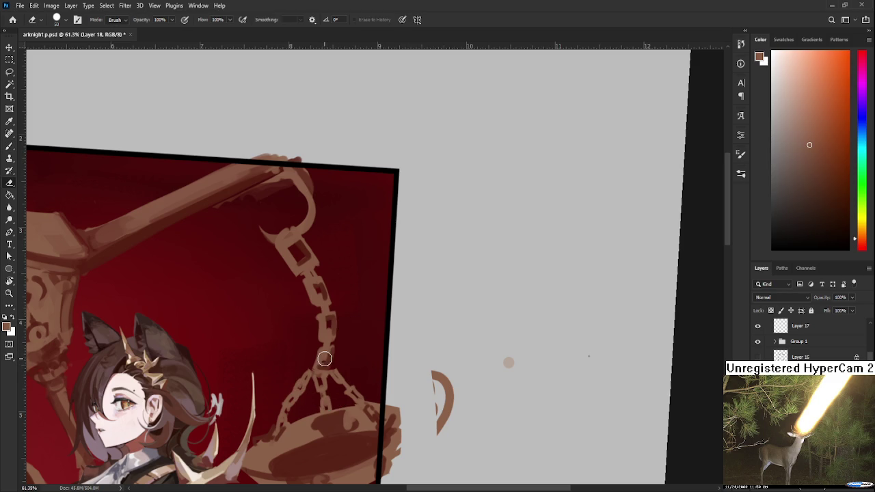
pyautogui.keyDown('alt'); pyautogui.click(320, 354); pyautogui.keyUp('alt')
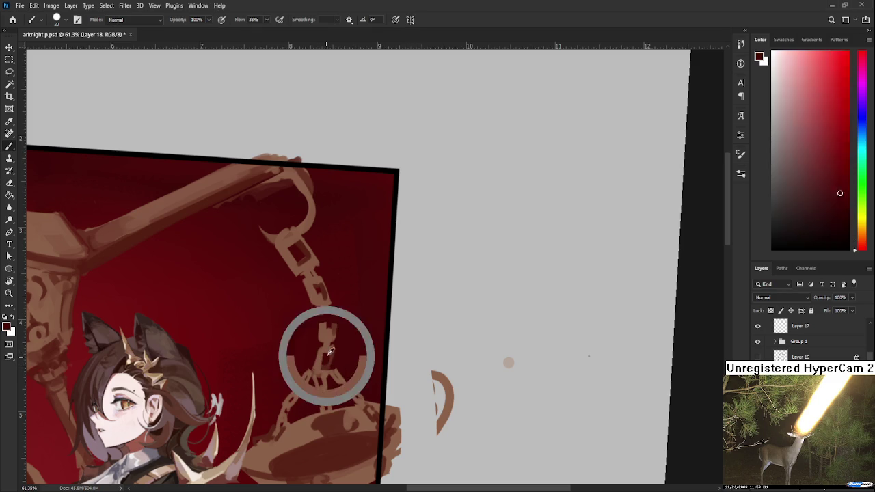
pyautogui.keyDown('alt'); pyautogui.click(330, 348); pyautogui.keyUp('alt')
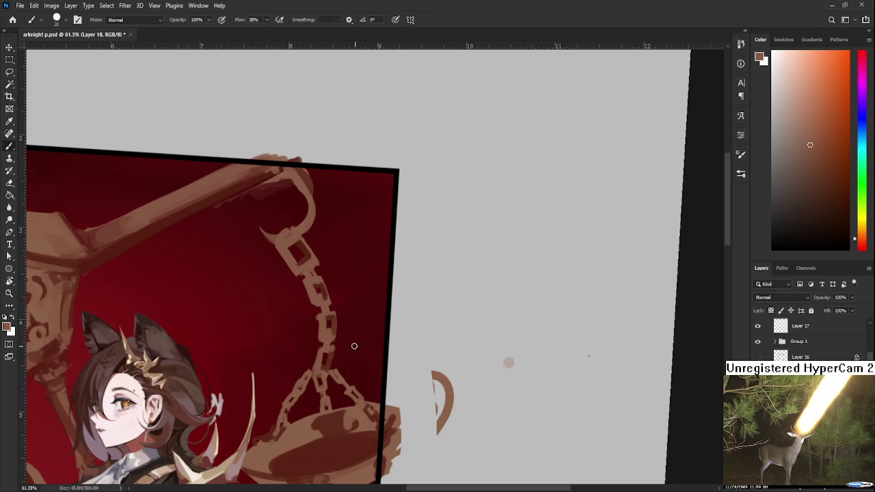
pyautogui.keyDown('alt'); pyautogui.click(328, 331); pyautogui.keyUp('alt')
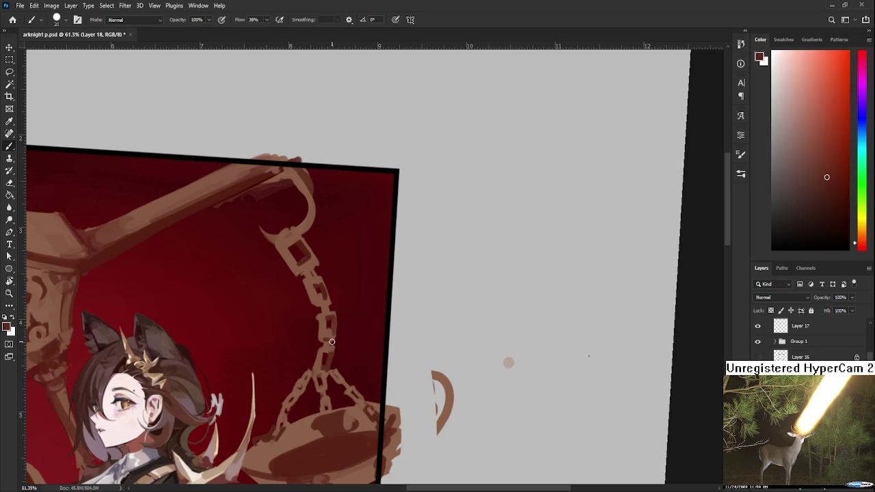
pyautogui.scroll(-3, 340, 316)
pyautogui.scroll(1, 335, 313)
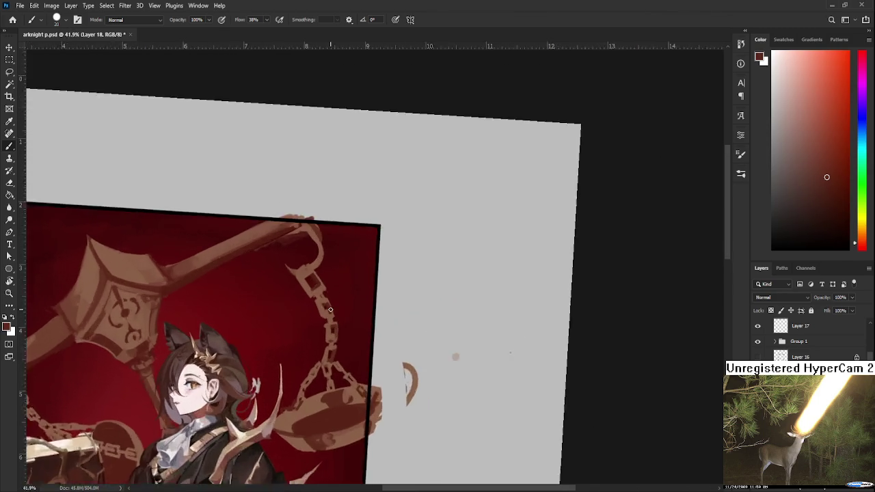
pyautogui.scroll(3, 330, 309)
# Step: Paint dark red openings into the chain links, sampling dark red and light brown
pyautogui.keyDown('alt'); pyautogui.click(326, 307); pyautogui.keyUp('alt')
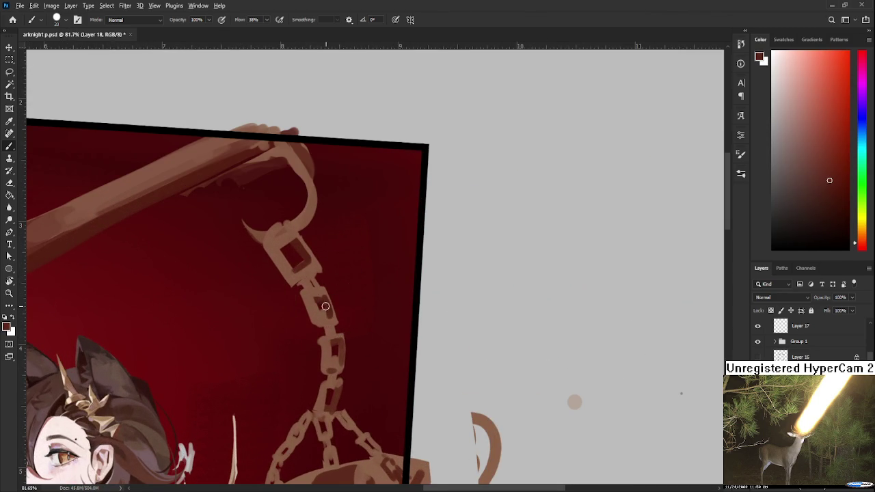
pyautogui.moveTo(303, 294); pyautogui.dragTo(313, 319)
pyautogui.keyDown('alt'); pyautogui.click(327, 323); pyautogui.keyUp('alt')
pyautogui.keyDown('alt'); pyautogui.click(305, 298); pyautogui.keyUp('alt')
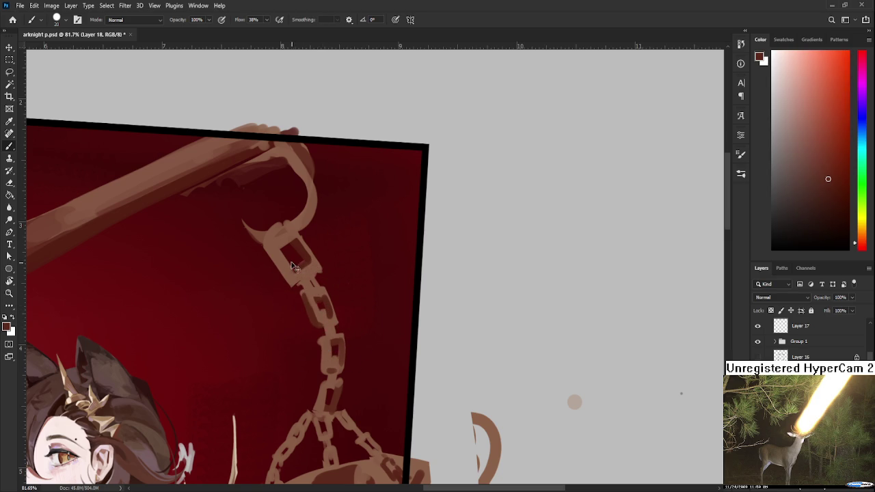
pyautogui.moveTo(336, 333); pyautogui.dragTo(335, 277)
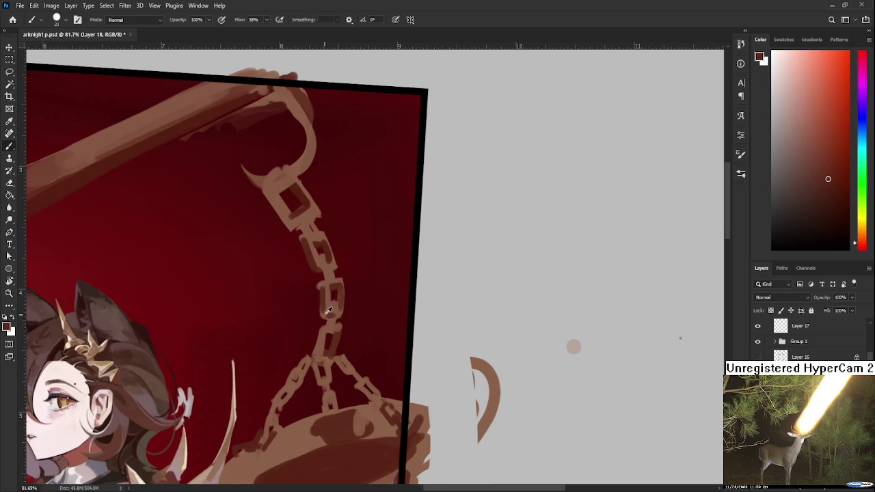
pyautogui.keyDown('alt'); pyautogui.click(326, 292); pyautogui.keyUp('alt')
pyautogui.keyDown('alt'); pyautogui.click(333, 298); pyautogui.keyUp('alt')
pyautogui.press('e')
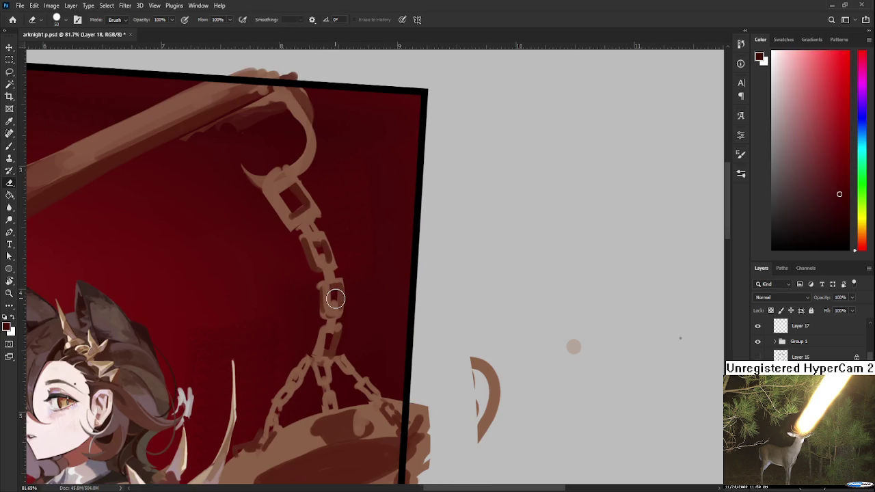
pyautogui.press('b')
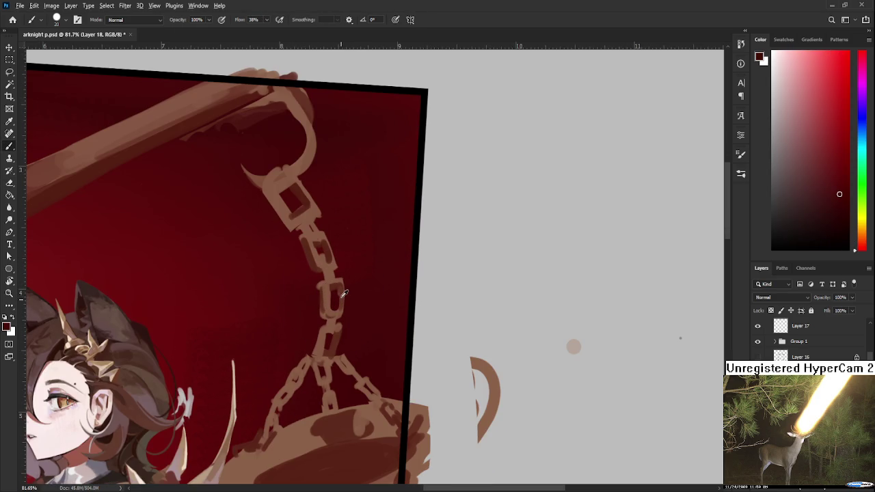
# Step: Shade further links with sampled brownish reds, erasing any overspill
pyautogui.keyDown('alt'); pyautogui.click(344, 293); pyautogui.keyUp('alt')
pyautogui.keyDown('alt'); pyautogui.click(328, 305); pyautogui.keyUp('alt')
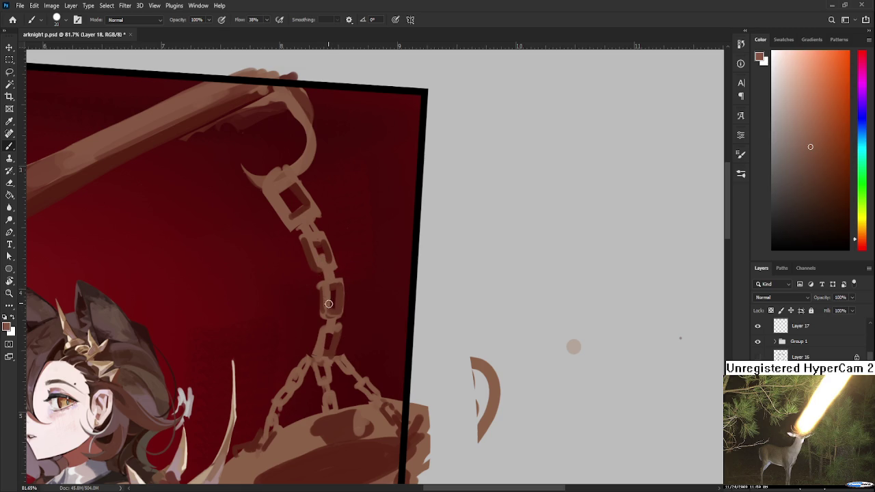
pyautogui.keyDown('alt'); pyautogui.click(326, 303); pyautogui.keyUp('alt')
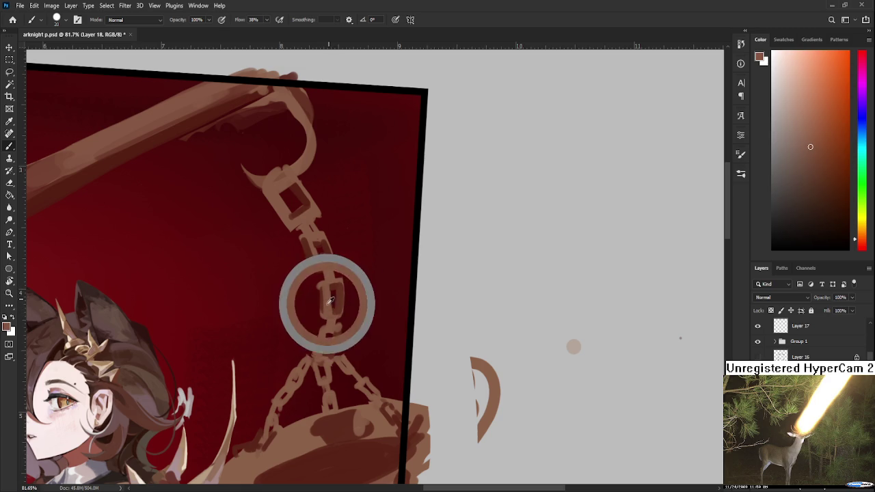
pyautogui.press('e')
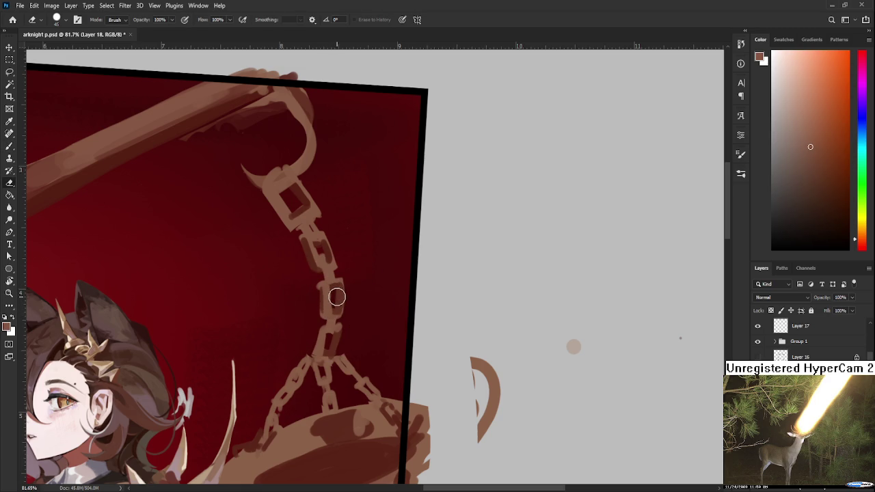
pyautogui.press('b')
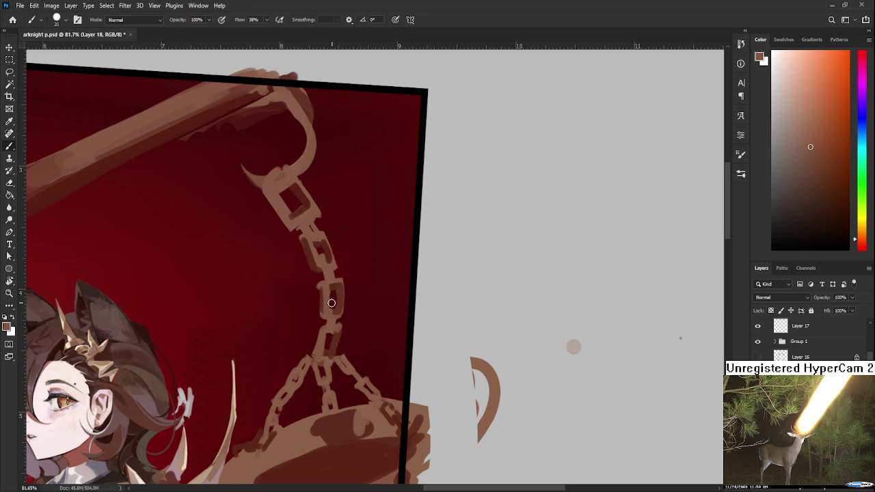
pyautogui.moveTo(326, 335); pyautogui.dragTo(339, 291)
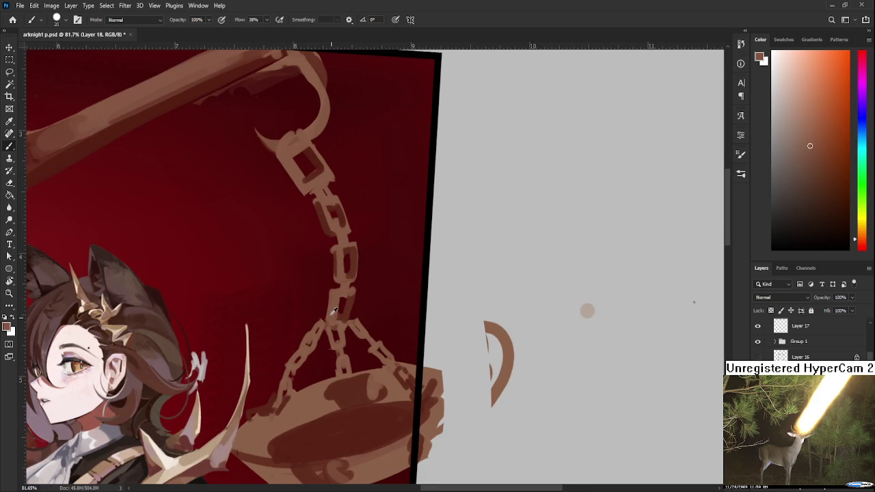
pyautogui.keyDown('alt'); pyautogui.click(352, 303); pyautogui.keyUp('alt')
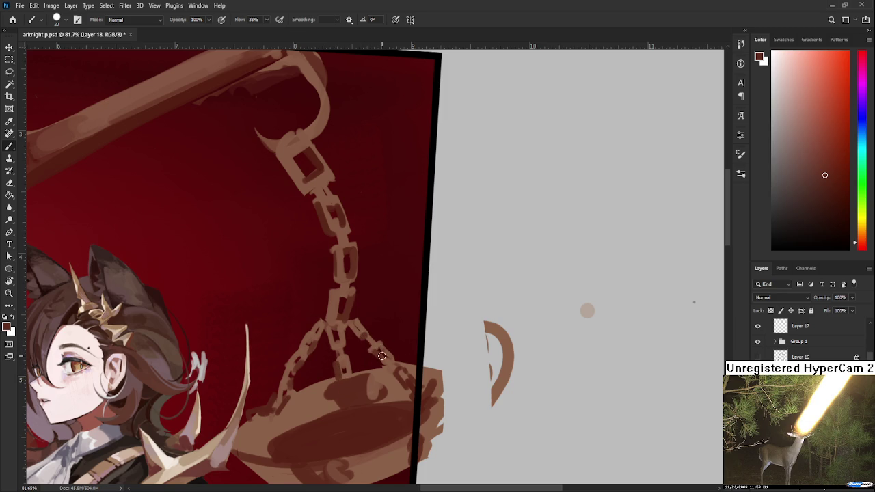
# Step: Sample reddish browns and the lighter rim brown from the right scale pan
pyautogui.moveTo(382, 357); pyautogui.dragTo(399, 303)
pyautogui.keyDown('alt'); pyautogui.click(350, 336); pyautogui.keyUp('alt')
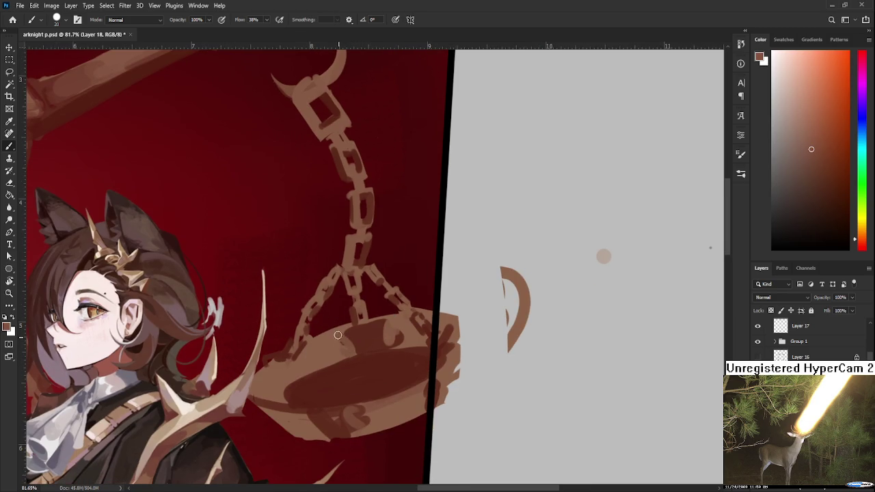
pyautogui.keyDown('alt'); pyautogui.click(338, 335); pyautogui.keyUp('alt')
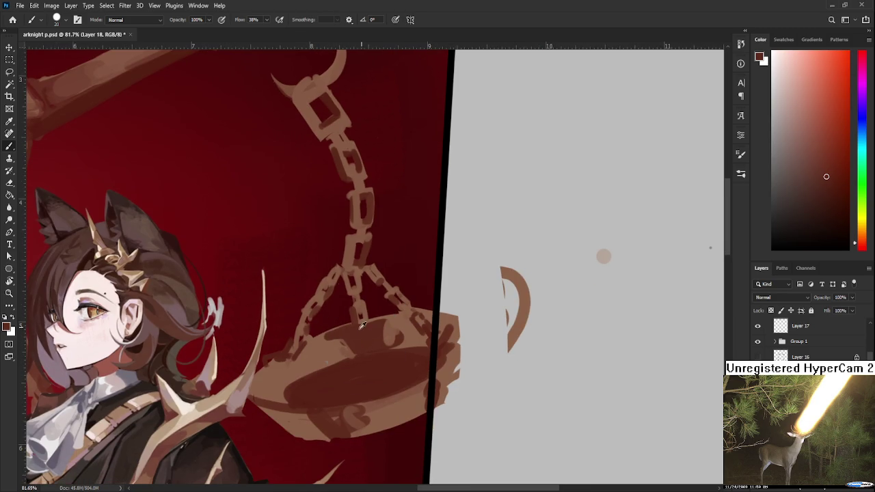
pyautogui.keyDown('alt'); pyautogui.click(364, 335); pyautogui.keyUp('alt')
pyautogui.keyDown('alt'); pyautogui.click(385, 330); pyautogui.keyUp('alt')
pyautogui.keyDown('alt'); pyautogui.click(398, 335); pyautogui.keyUp('alt')
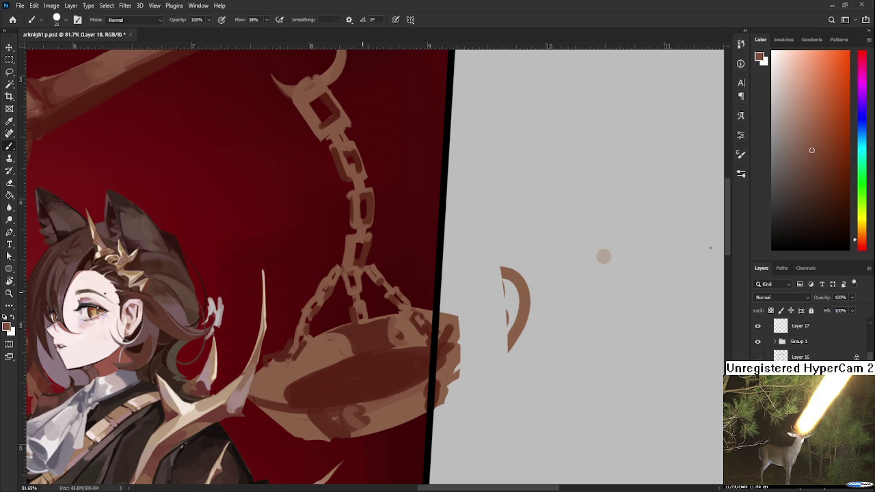
# Step: Shade where the chain meets the pan's left rim with dark red and lighter browns
pyautogui.keyDown('alt'); pyautogui.click(335, 318); pyautogui.keyUp('alt')
pyautogui.moveTo(335, 318); pyautogui.dragTo(337, 328)
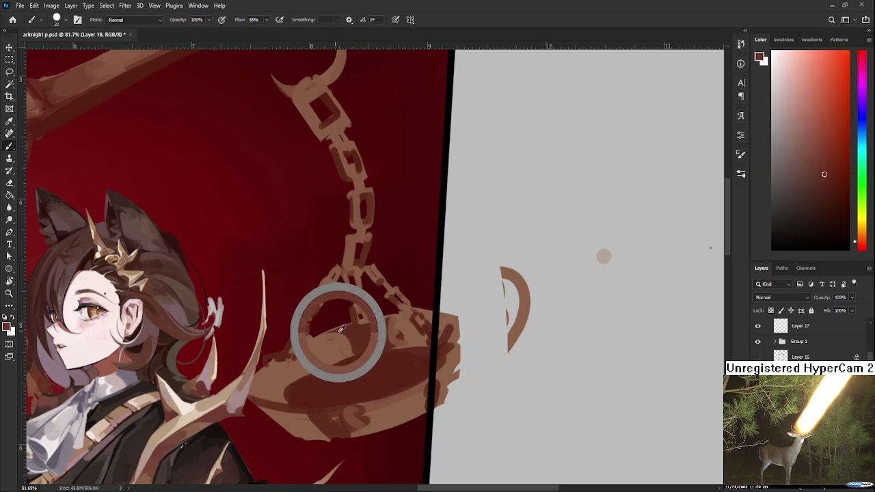
pyautogui.keyDown('alt'); pyautogui.click(333, 342); pyautogui.keyUp('alt')
pyautogui.keyDown('alt'); pyautogui.click(337, 339); pyautogui.keyUp('alt')
pyautogui.keyDown('alt'); pyautogui.click(351, 342); pyautogui.keyUp('alt')
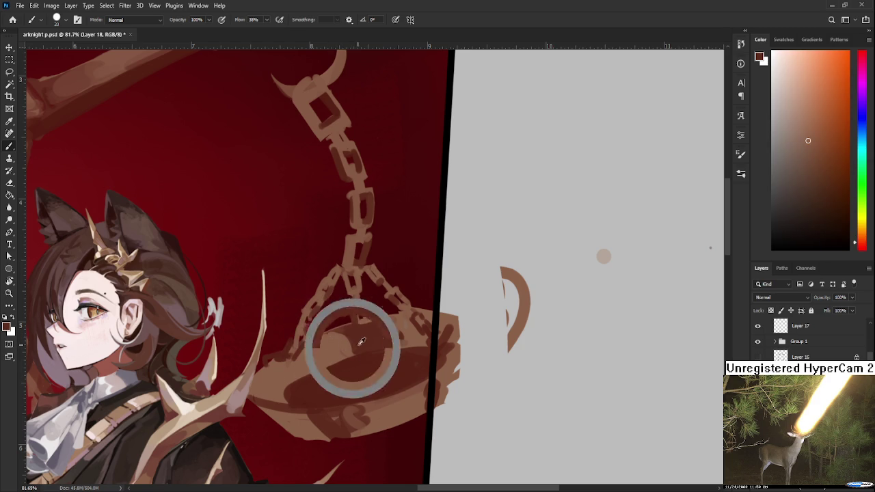
pyautogui.scroll(-1, 355, 348)
pyautogui.scroll(-2, 354, 348)
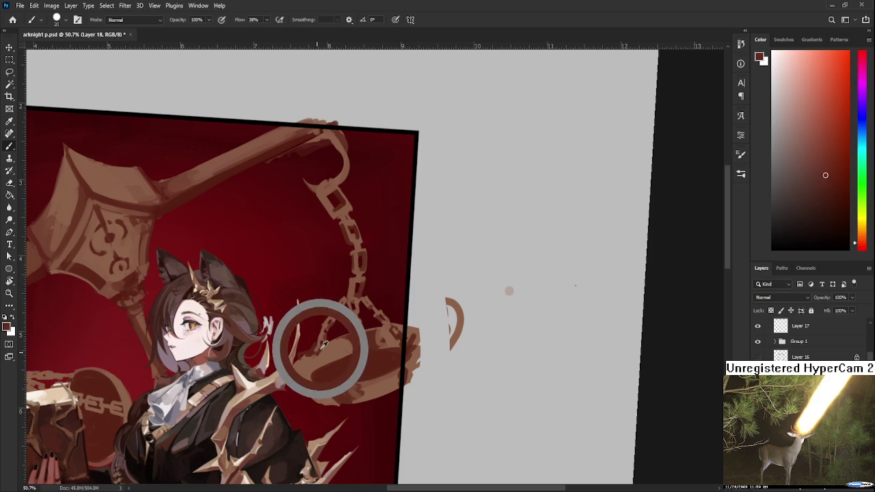
# Step: Shade the right pan's bowl with sampled browns and a lighter orange-brown
pyautogui.keyDown('alt'); pyautogui.click(324, 354); pyautogui.keyUp('alt')
pyautogui.keyDown('alt'); pyautogui.click(316, 350); pyautogui.keyUp('alt')
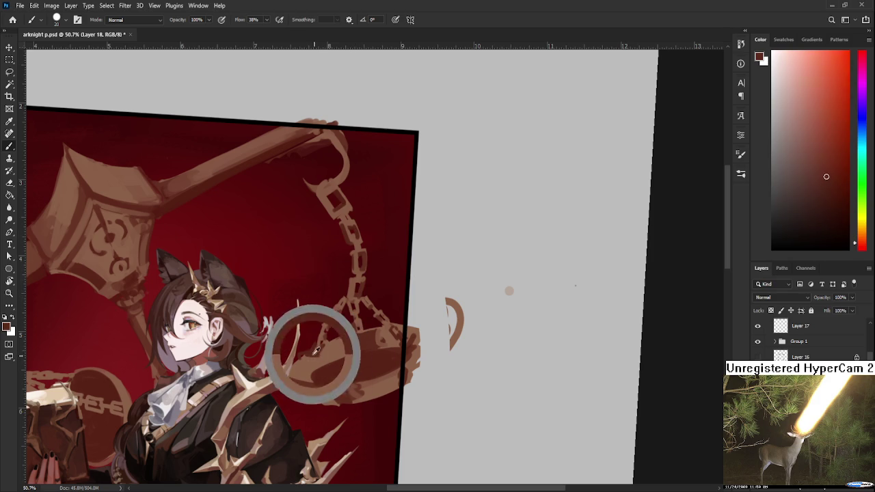
pyautogui.keyDown('alt'); pyautogui.click(322, 354); pyautogui.keyUp('alt')
pyautogui.keyDown('alt'); pyautogui.click(324, 355); pyautogui.keyUp('alt')
pyautogui.keyDown('alt'); pyautogui.click(325, 348); pyautogui.keyUp('alt')
pyautogui.keyDown('alt'); pyautogui.click(327, 343); pyautogui.keyUp('alt')
pyautogui.keyDown('alt'); pyautogui.click(328, 344); pyautogui.keyUp('alt')
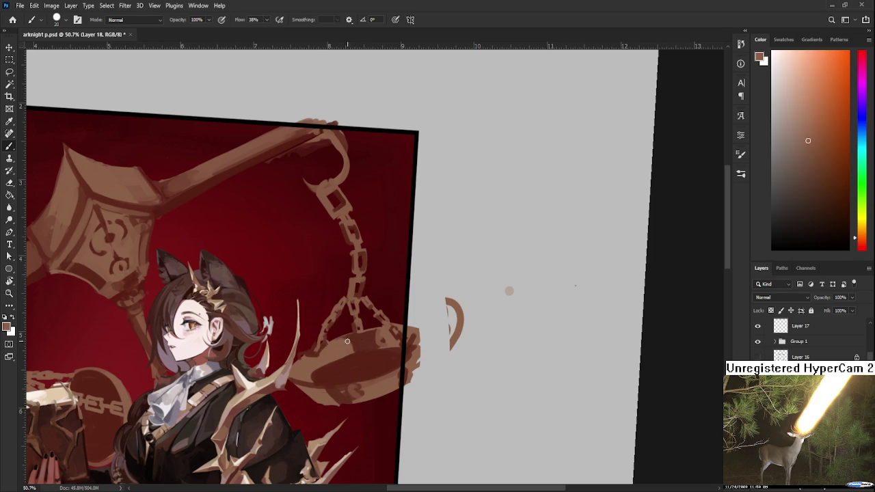
pyautogui.scroll(-1, 362, 331)
# Step: Paint darker red-brown tones across the pan's upper area with soft 38% flow strokes
pyautogui.keyDown('alt'); pyautogui.click(381, 320); pyautogui.keyUp('alt')
pyautogui.keyDown('alt'); pyautogui.click(386, 314); pyautogui.keyUp('alt')
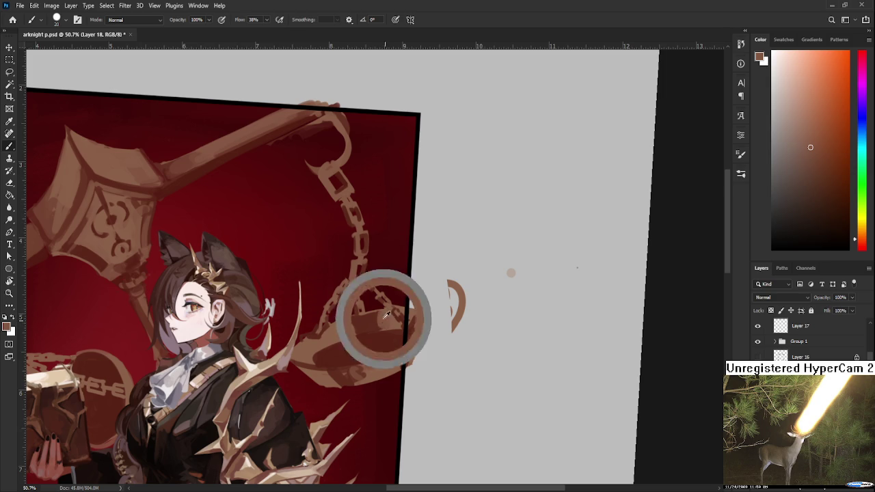
pyautogui.keyDown('alt'); pyautogui.click(376, 316); pyautogui.keyUp('alt')
pyautogui.keyDown('alt'); pyautogui.click(363, 322); pyautogui.keyUp('alt')
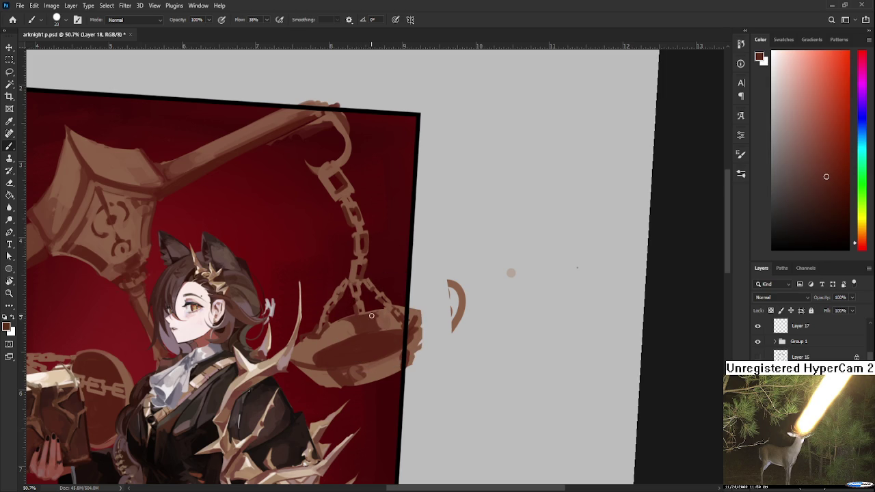
pyautogui.keyDown('alt'); pyautogui.click(350, 331); pyautogui.keyUp('alt')
pyautogui.keyDown('alt'); pyautogui.click(362, 359); pyautogui.keyUp('alt')
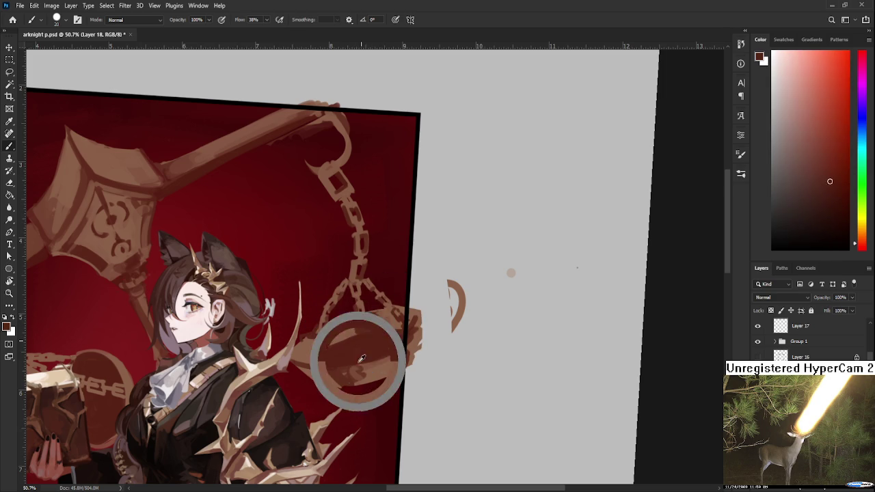
pyautogui.moveTo(362, 358); pyautogui.dragTo(362, 373)
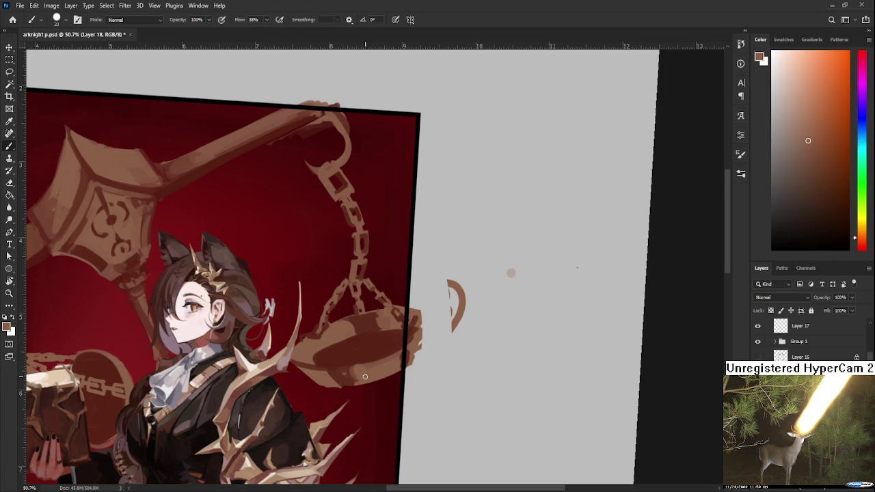
# Step: Finish the pan's darker inner band, then rotate the canvas view clockwise
pyautogui.keyDown('alt'); pyautogui.click(358, 373); pyautogui.keyUp('alt')
pyautogui.keyDown('alt'); pyautogui.click(363, 369); pyautogui.keyUp('alt')
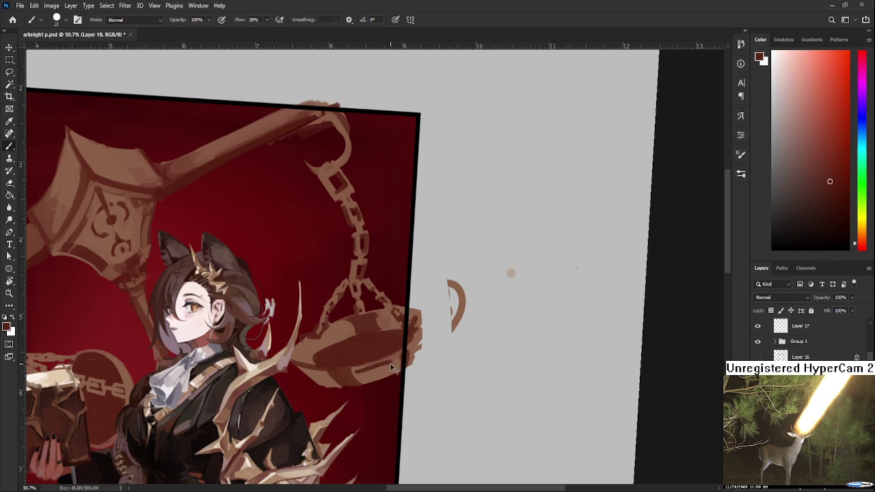
pyautogui.keyDown('alt'); pyautogui.click(367, 369); pyautogui.keyUp('alt')
pyautogui.keyDown('alt'); pyautogui.click(394, 362); pyautogui.keyUp('alt')
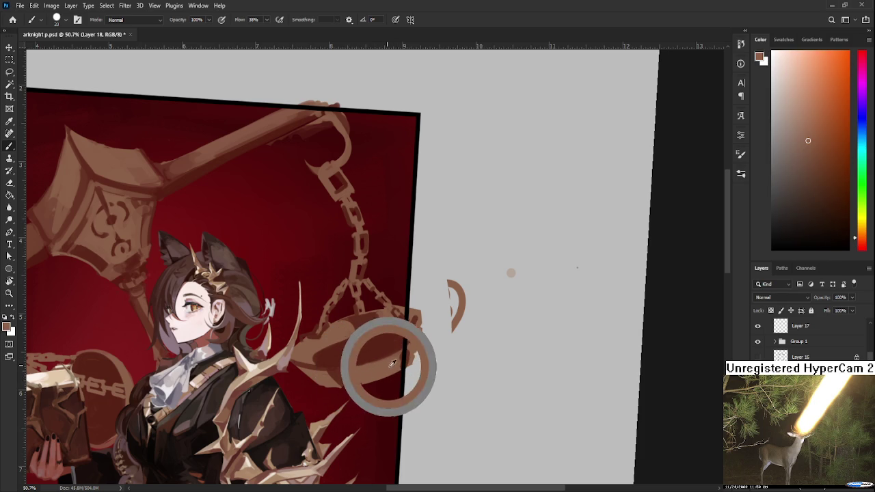
pyautogui.press('r')
pyautogui.moveTo(393, 363)
pyautogui.mouseDown()
pyautogui.moveTo(307, 323)
pyautogui.moveTo(380, 337)
pyautogui.moveTo(274, 309)
pyautogui.mouseUp()
pyautogui.press('r')
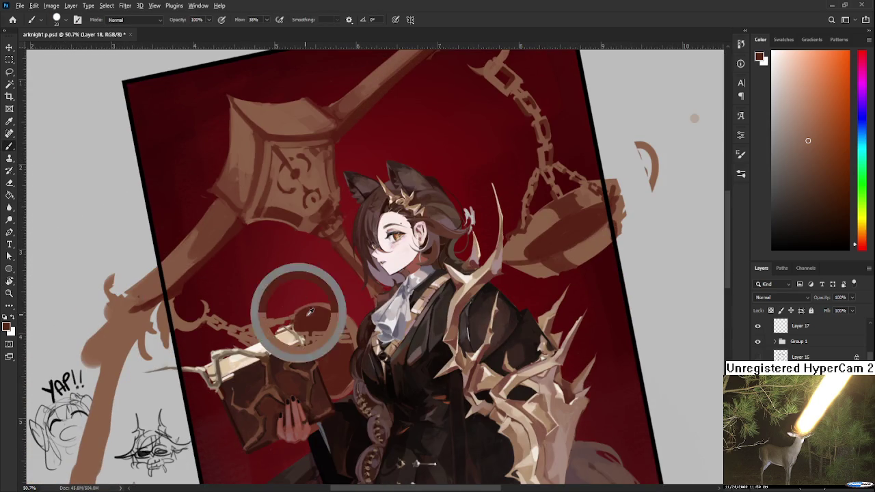
# Step: Sample a dark red and paint a small crescent near the chain hook
pyautogui.keyDown('alt'); pyautogui.click(309, 311); pyautogui.keyUp('alt')
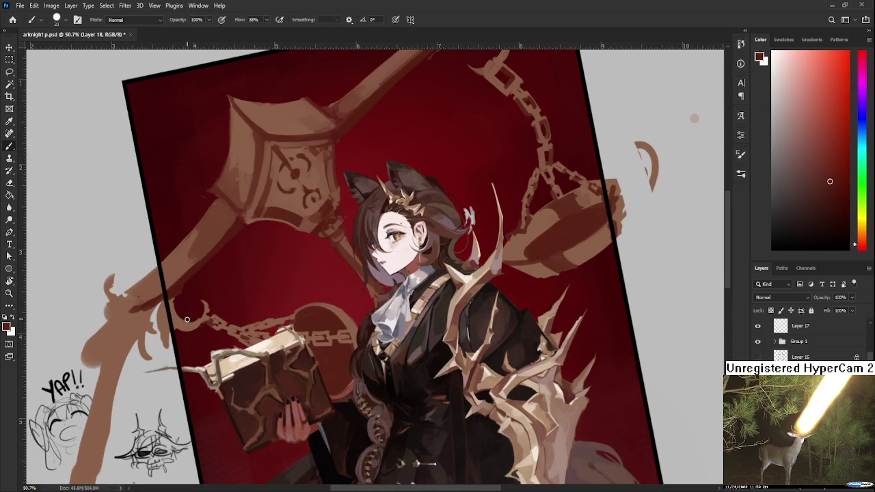
pyautogui.moveTo(176, 316); pyautogui.dragTo(187, 321)
pyautogui.press('r')
pyautogui.moveTo(352, 321); pyautogui.dragTo(314, 294)
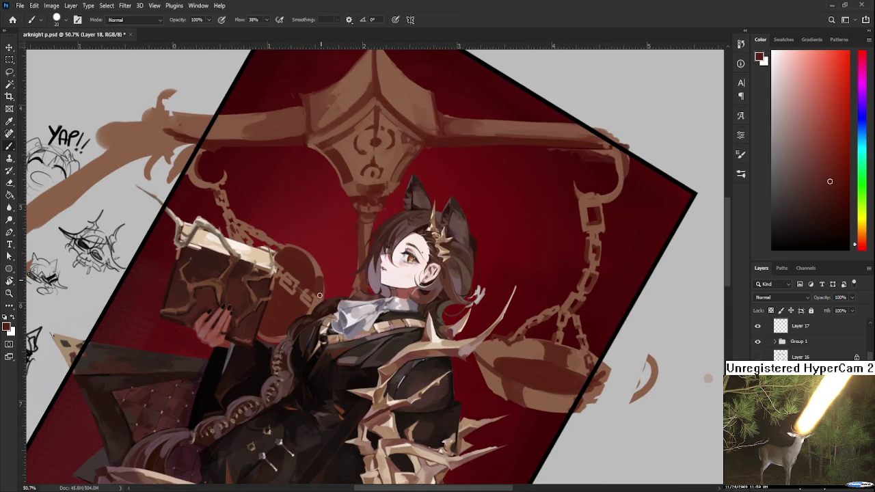
# Step: Sample shading colours from the pan behind the book
pyautogui.keyDown('alt'); pyautogui.click(319, 272); pyautogui.keyUp('alt')
pyautogui.keyDown('alt'); pyautogui.click(319, 289); pyautogui.keyUp('alt')
pyautogui.keyDown('alt'); pyautogui.click(321, 286); pyautogui.keyUp('alt')
pyautogui.keyDown('alt'); pyautogui.click(320, 274); pyautogui.keyUp('alt')
pyautogui.keyDown('alt'); pyautogui.click(323, 289); pyautogui.keyUp('alt')
pyautogui.scroll(2, 302, 274)
# Step: Rotate the view counterclockwise and resample the left pan's red
pyautogui.press('e')
pyautogui.moveTo(299, 286)
pyautogui.mouseDown()
pyautogui.moveTo(324, 333)
pyautogui.moveTo(341, 313)
pyautogui.mouseUp()
pyautogui.press('b')
pyautogui.keyDown('alt'); pyautogui.click(342, 313); pyautogui.keyUp('alt')
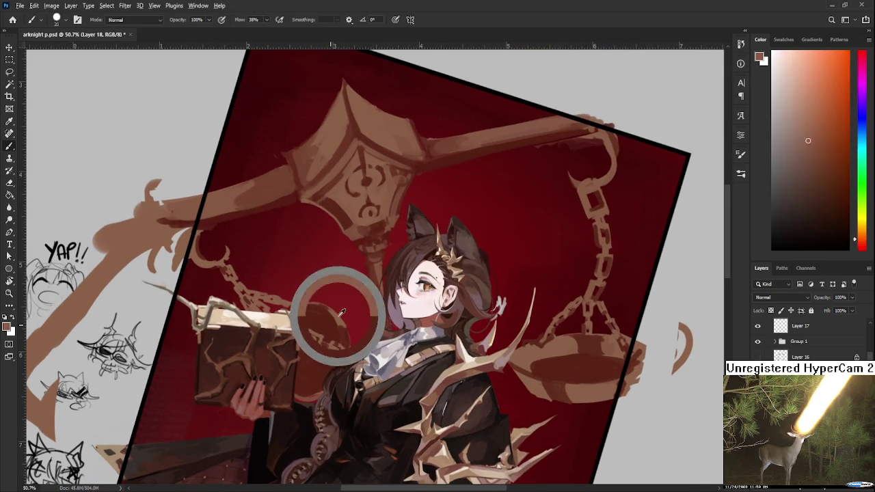
pyautogui.keyDown('alt'); pyautogui.click(341, 312); pyautogui.keyUp('alt')
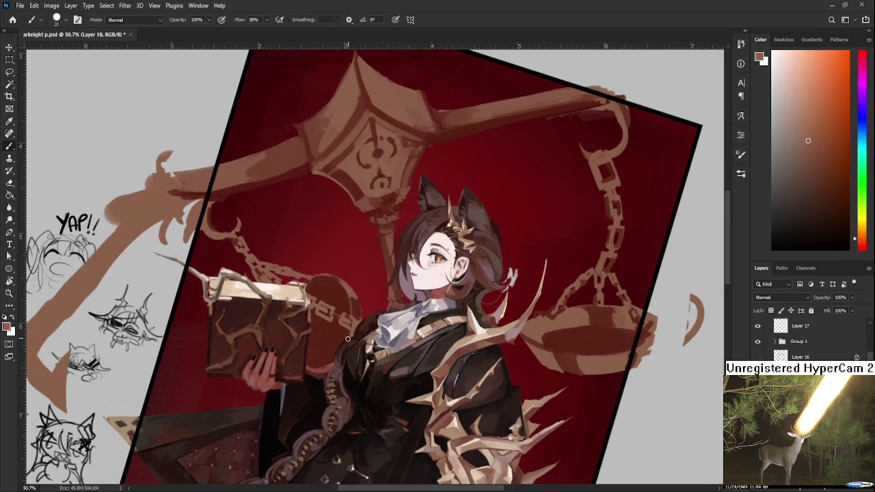
# Step: Turn the view to about 67°, picking a darker red from the canvas along the way
pyautogui.press('r')
pyautogui.moveTo(360, 317)
pyautogui.mouseDown()
pyautogui.moveTo(361, 265)
pyautogui.moveTo(303, 342)
pyautogui.mouseUp()
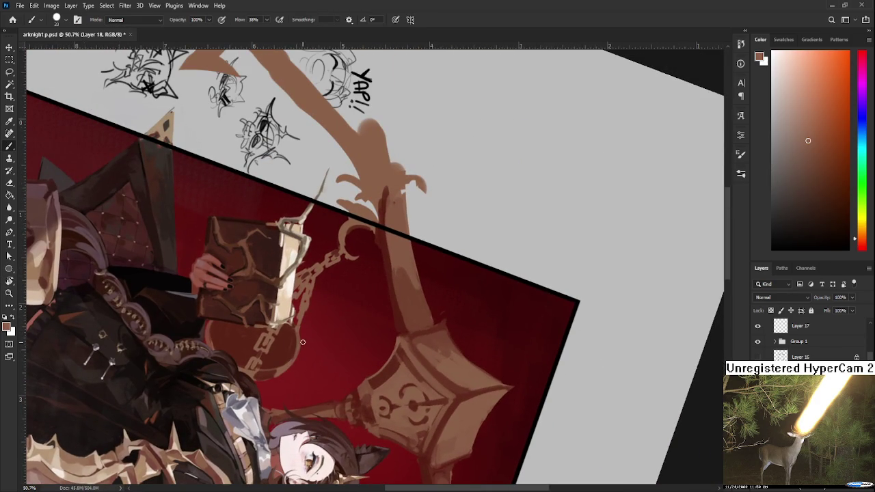
pyautogui.press('r')
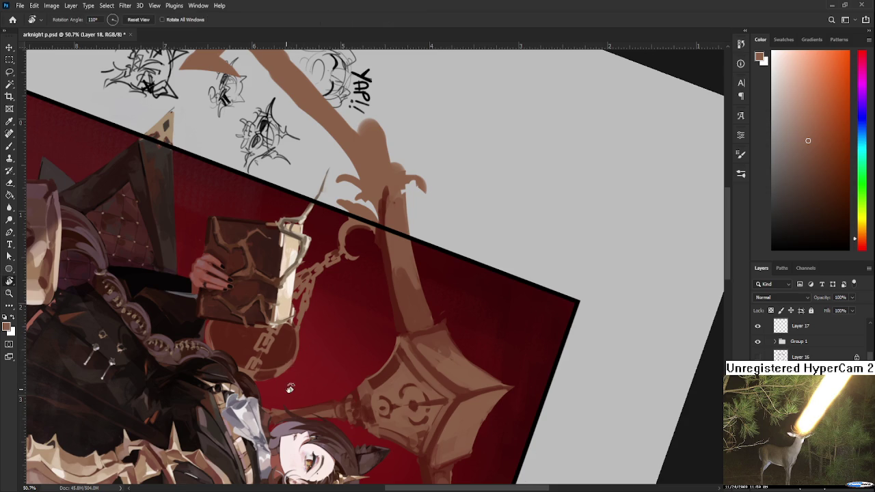
pyautogui.moveTo(289, 388); pyautogui.dragTo(236, 343)
pyautogui.keyDown('alt'); pyautogui.click(229, 352); pyautogui.keyUp('alt')
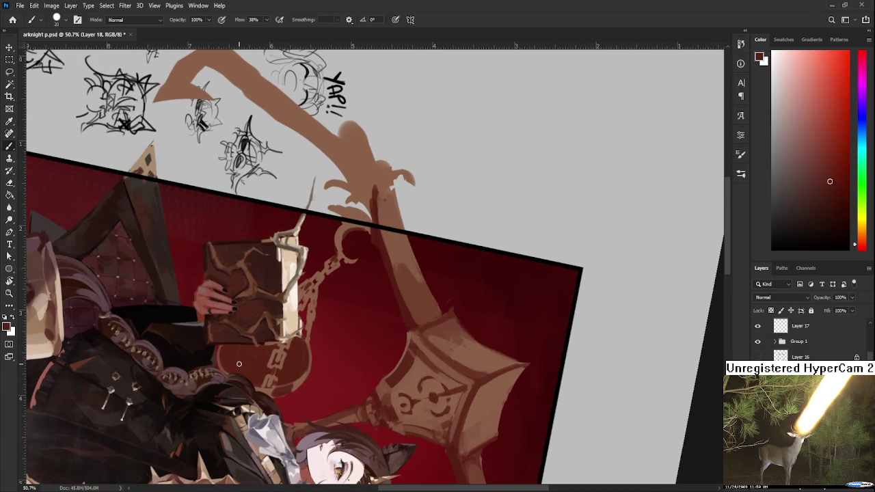
pyautogui.press('r')
pyautogui.moveTo(236, 374)
pyautogui.mouseDown()
pyautogui.moveTo(401, 355)
pyautogui.moveTo(415, 391)
pyautogui.mouseUp()
pyautogui.scroll(-4, 422, 350)
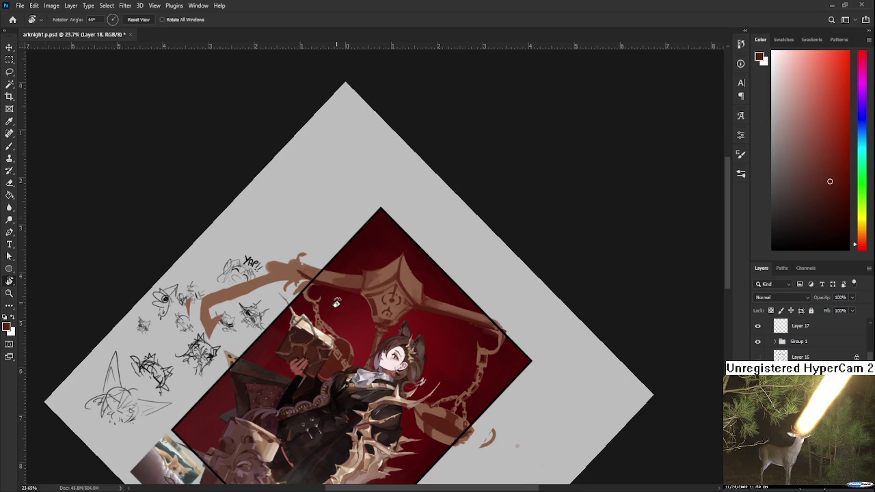
pyautogui.scroll(2, 465, 478)
pyautogui.scroll(1, 466, 479)
pyautogui.moveTo(356, 324); pyautogui.dragTo(436, 381)
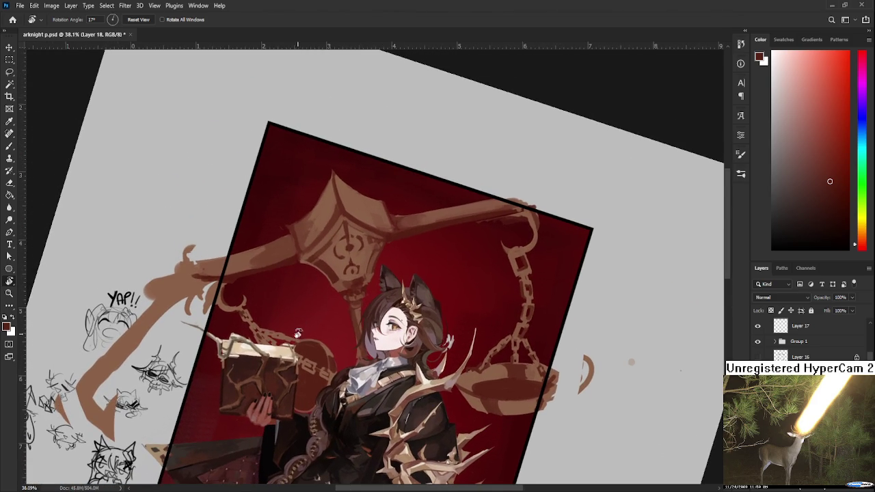
pyautogui.press('b')
pyautogui.keyDown('alt'); pyautogui.click(334, 274); pyautogui.keyUp('alt')
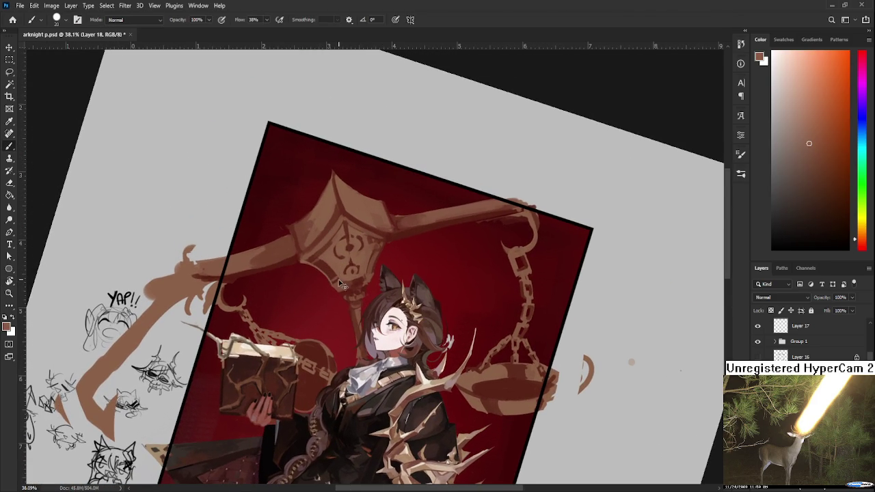
pyautogui.keyDown('alt'); pyautogui.click(335, 273); pyautogui.keyUp('alt')
pyautogui.keyDown('alt'); pyautogui.click(342, 271); pyautogui.keyUp('alt')
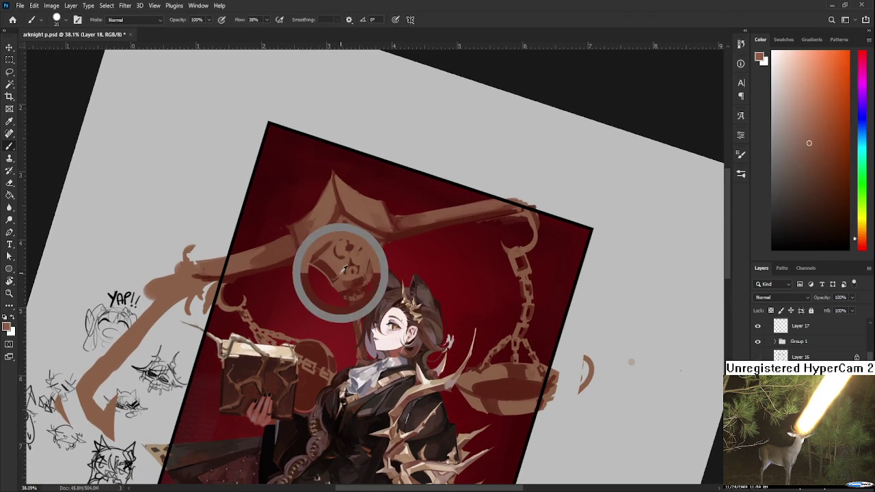
pyautogui.keyDown('alt'); pyautogui.click(343, 272); pyautogui.keyUp('alt')
pyautogui.keyDown('alt'); pyautogui.click(345, 270); pyautogui.keyUp('alt')
pyautogui.keyDown('alt'); pyautogui.click(339, 274); pyautogui.keyUp('alt')
pyautogui.keyDown('alt'); pyautogui.click(336, 275); pyautogui.keyUp('alt')
pyautogui.keyDown('alt'); pyautogui.click(339, 275); pyautogui.keyUp('alt')
pyautogui.press('r')
pyautogui.moveTo(340, 275)
pyautogui.mouseDown()
pyautogui.moveTo(336, 319)
pyautogui.moveTo(374, 324)
pyautogui.mouseUp()
pyautogui.scroll(-2, 361, 296)
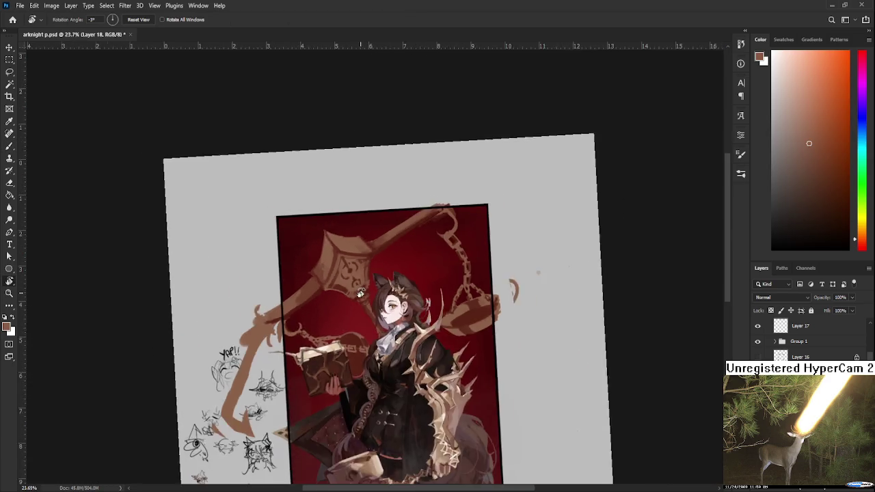
pyautogui.scroll(-2, 362, 295)
pyautogui.scroll(1, 440, 324)
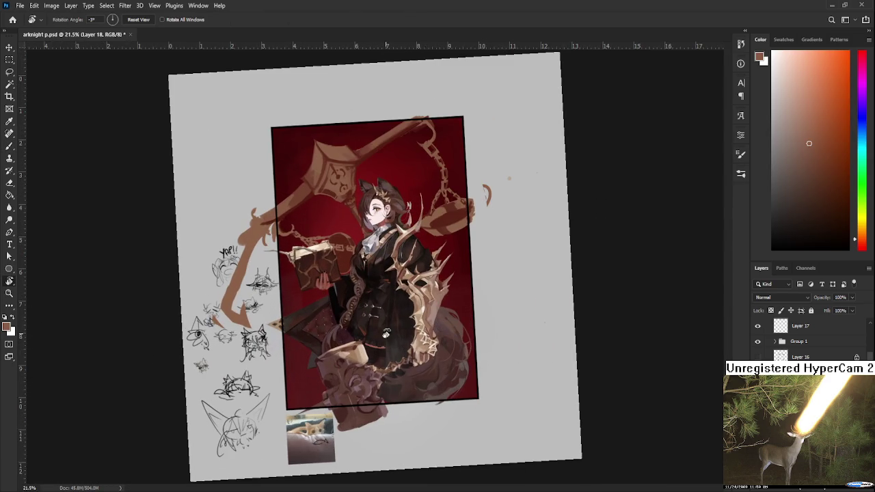
pyautogui.scroll(2, 386, 333)
pyautogui.moveTo(330, 340); pyautogui.dragTo(400, 264)
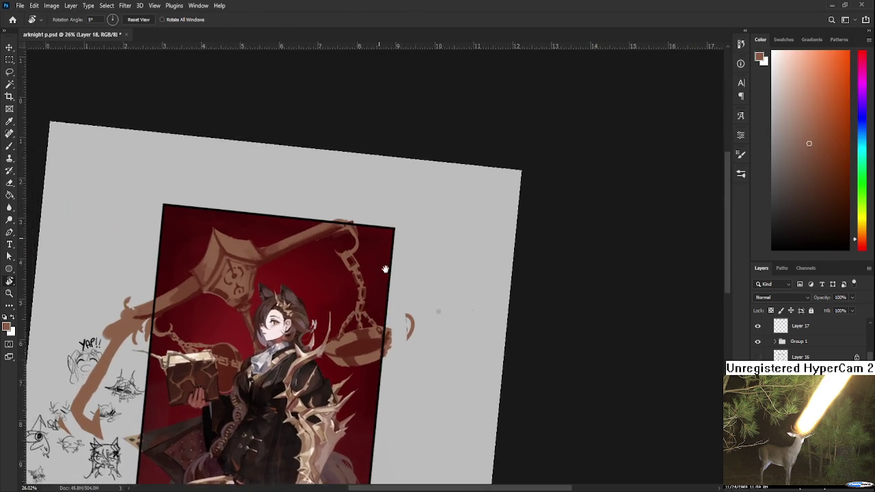
pyautogui.scroll(2, 369, 312)
pyautogui.scroll(2, 370, 312)
pyautogui.moveTo(365, 307); pyautogui.dragTo(294, 276)
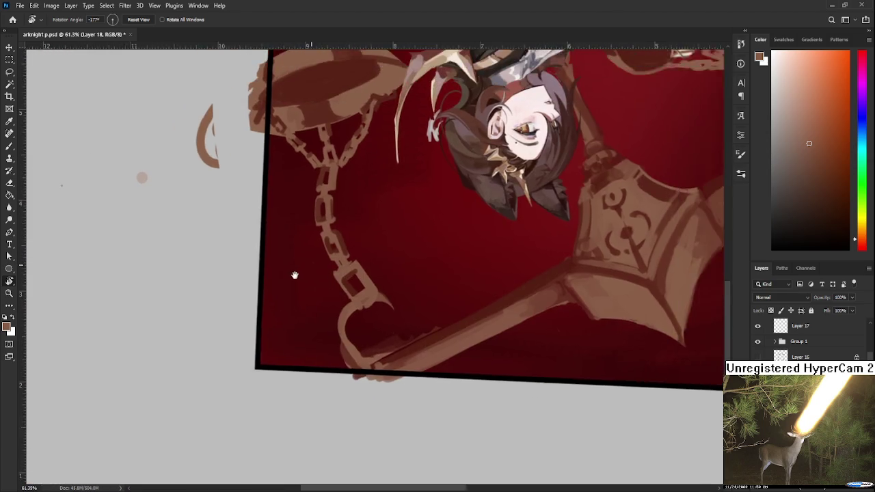
pyautogui.scroll(1, 357, 333)
pyautogui.moveTo(357, 333); pyautogui.dragTo(329, 301)
pyautogui.keyDown('alt'); pyautogui.click(330, 302); pyautogui.keyUp('alt')
# Step: Sample the chain's brown and rotate the view to the other chain hook
pyautogui.keyDown('alt'); pyautogui.click(332, 302); pyautogui.keyUp('alt')
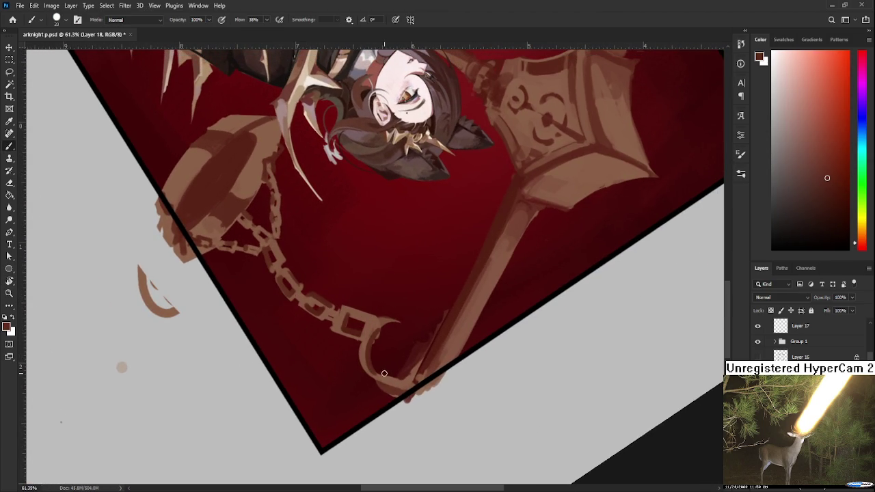
pyautogui.press('e')
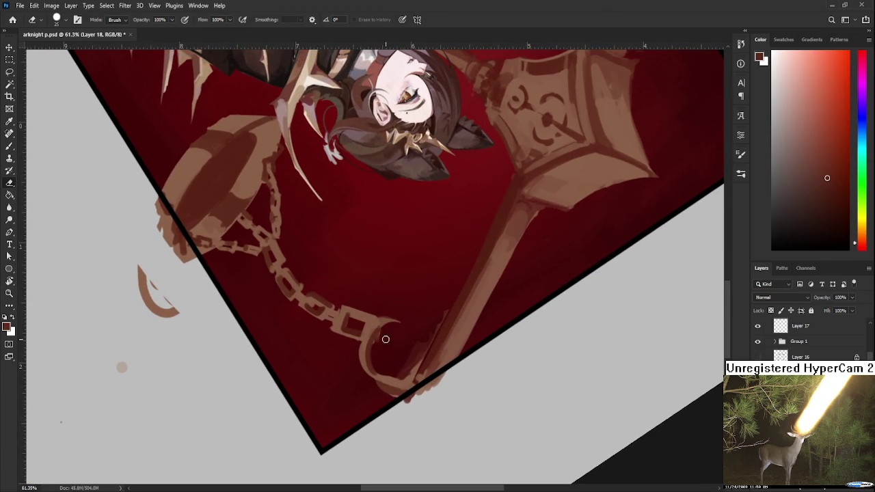
pyautogui.press('b')
pyautogui.keyDown('alt'); pyautogui.click(367, 361); pyautogui.keyUp('alt')
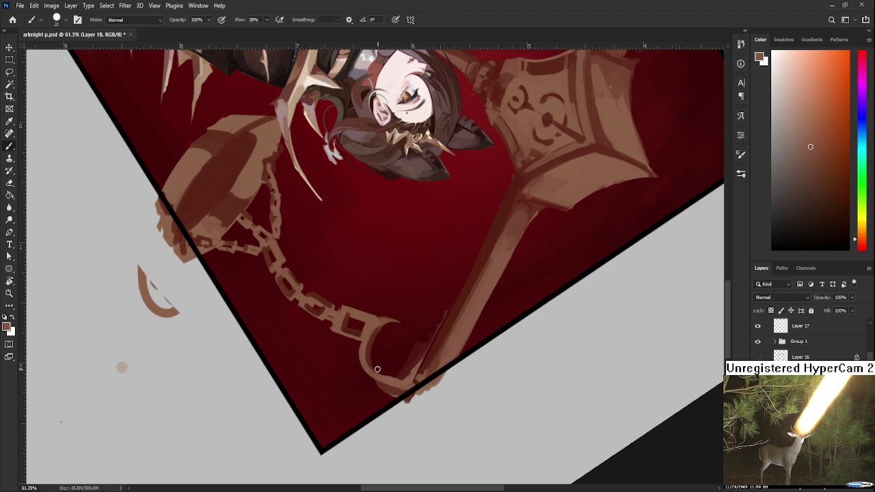
pyautogui.press('r')
pyautogui.moveTo(389, 380)
pyautogui.mouseDown()
pyautogui.moveTo(429, 326)
pyautogui.moveTo(313, 292)
pyautogui.mouseUp()
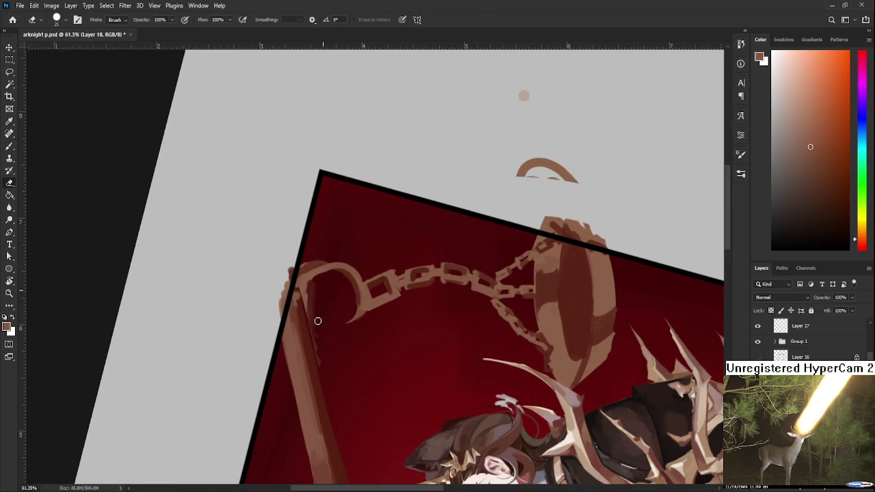
# Step: Sample the dark red backdrop and erase the thin stroke inside the chain hook
pyautogui.press('b')
pyautogui.keyDown('alt'); pyautogui.click(313, 295); pyautogui.keyUp('alt')
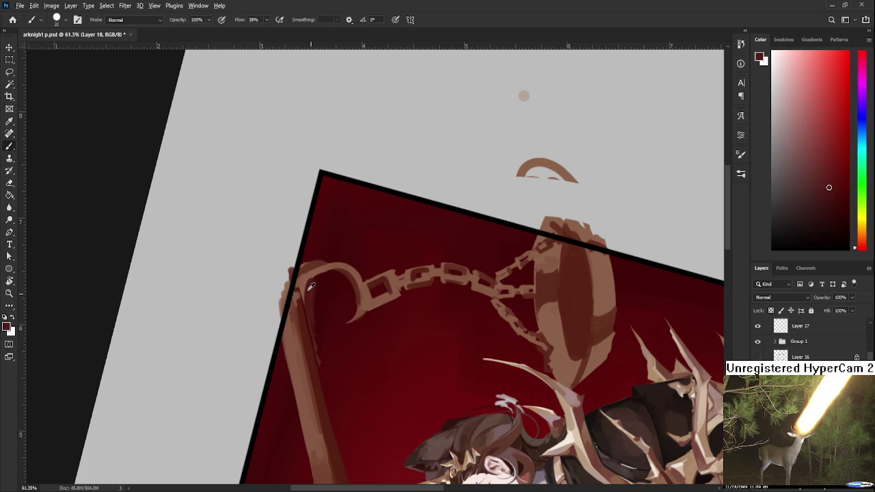
pyautogui.keyDown('alt'); pyautogui.click(311, 287); pyautogui.keyUp('alt')
pyautogui.keyDown('alt'); pyautogui.click(317, 282); pyautogui.keyUp('alt')
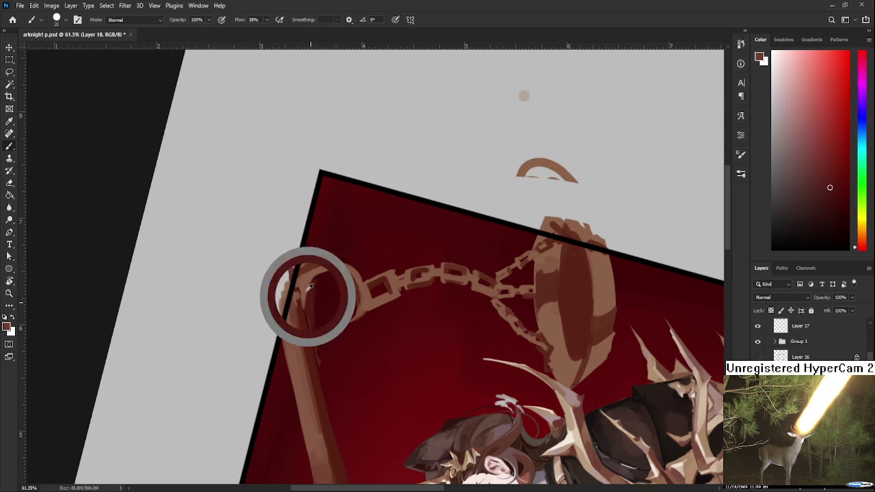
pyautogui.press('e')
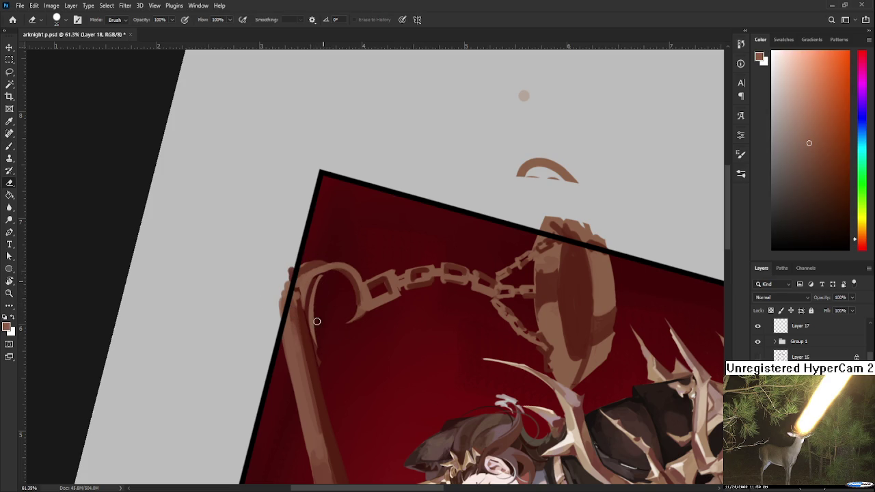
pyautogui.moveTo(323, 277); pyautogui.dragTo(320, 302)
# Step: Turn the artwork back upright and zoom in on the beam's end
pyautogui.press('b')
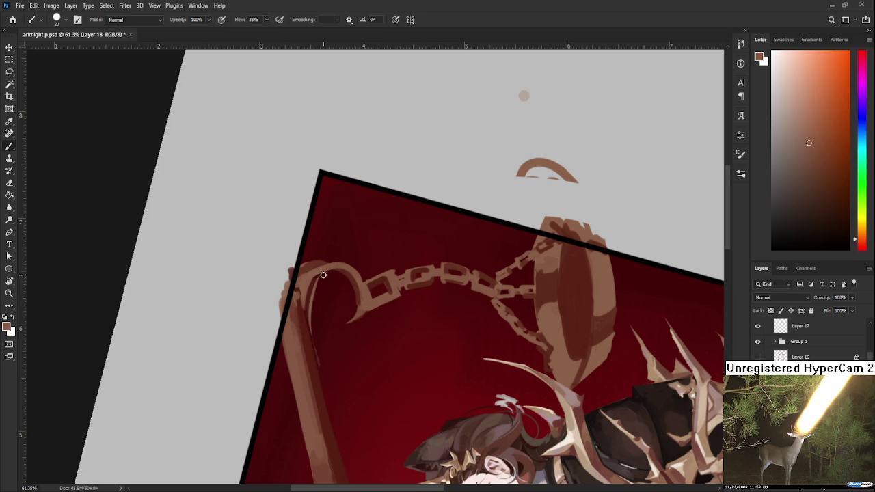
pyautogui.press('e')
pyautogui.scroll(-2, 320, 294)
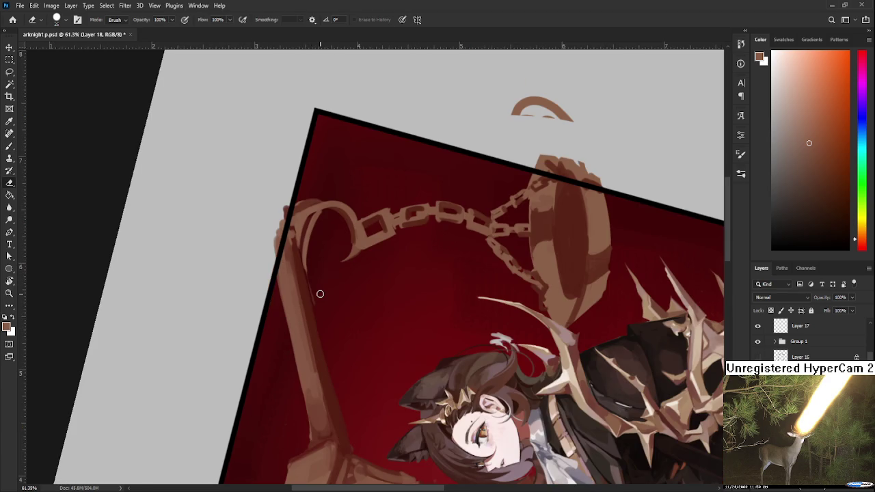
pyautogui.scroll(-5, 320, 294)
pyautogui.press('r')
pyautogui.moveTo(355, 322); pyautogui.dragTo(391, 306)
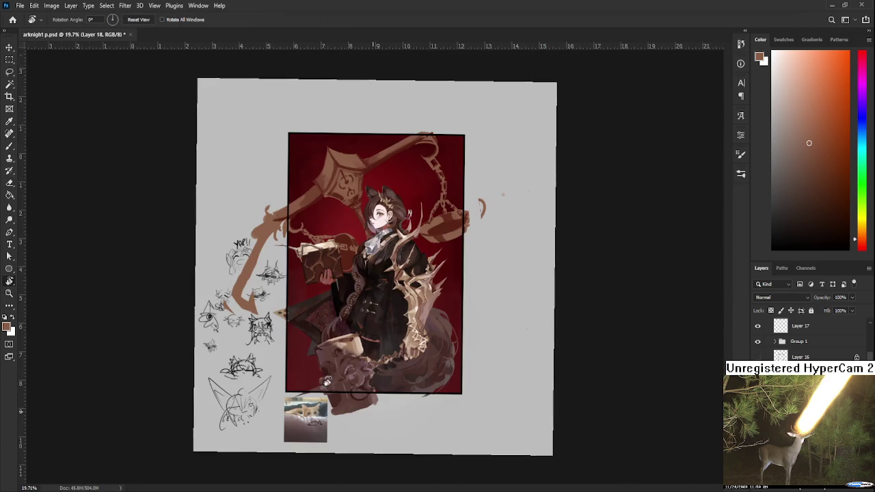
pyautogui.scroll(3, 520, 78)
pyautogui.scroll(2, 520, 77)
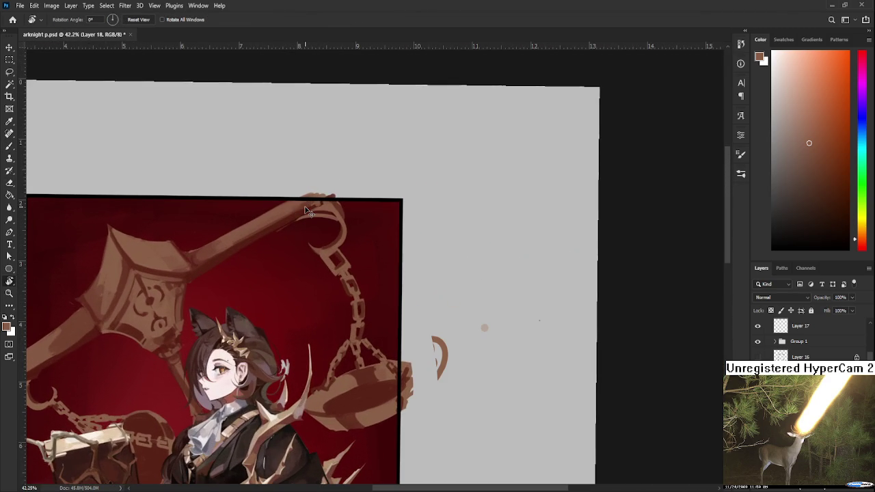
pyautogui.hscroll(-2, 330, 212)
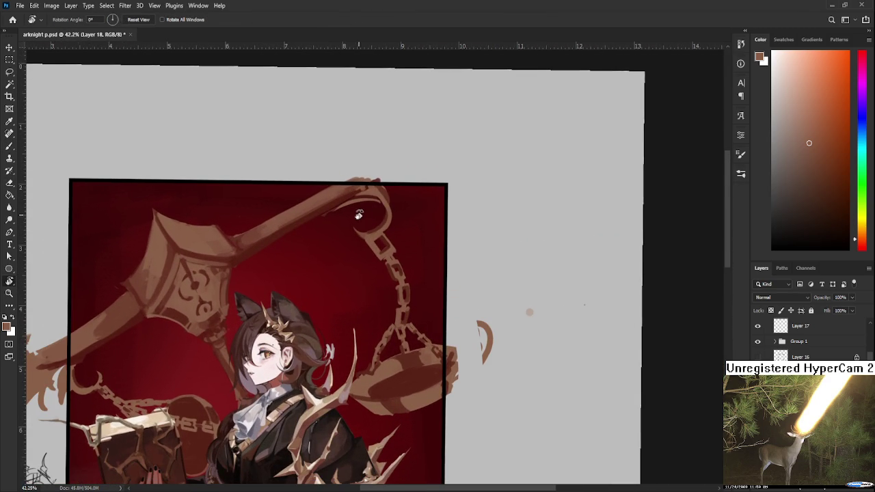
# Step: Shift the artwork slightly down and adjust zoom around the beam's end hook
pyautogui.press('e')
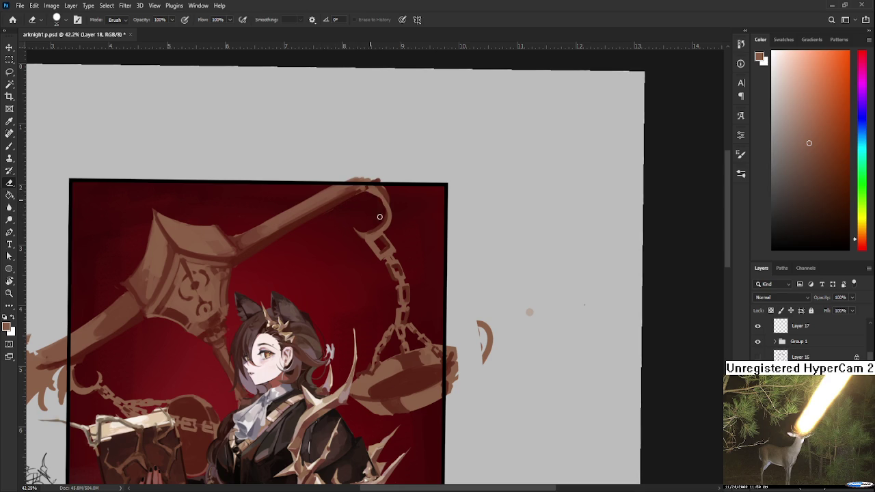
pyautogui.press('b')
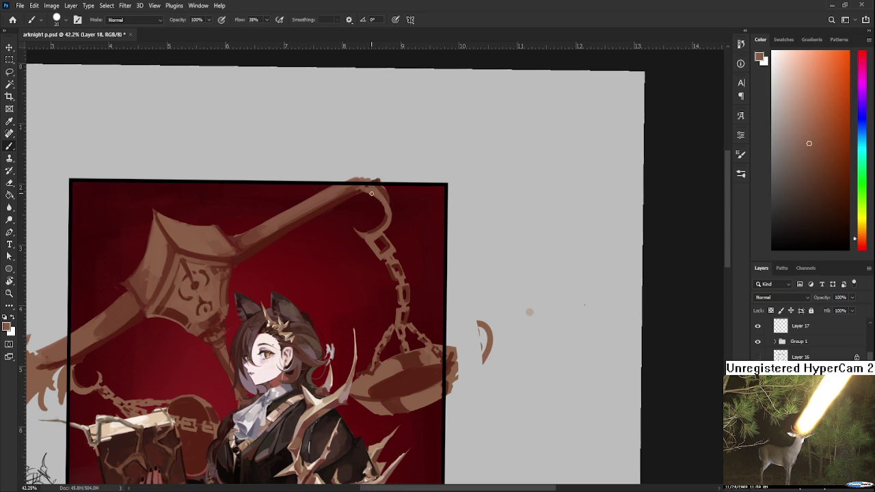
pyautogui.press('e')
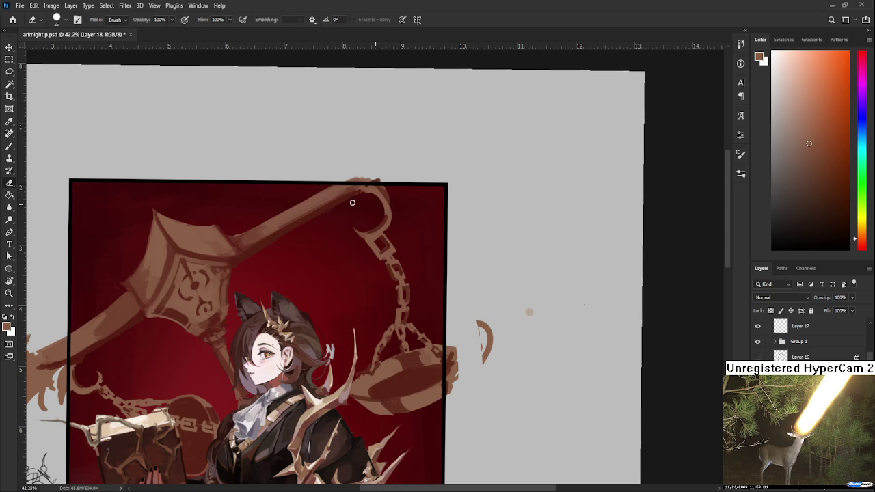
pyautogui.moveTo(356, 199); pyautogui.dragTo(351, 268)
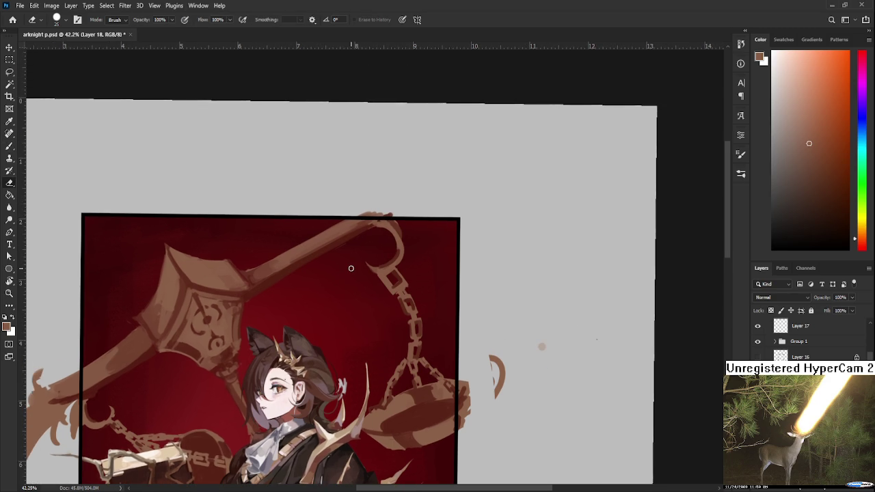
pyautogui.scroll(-2, 346, 275)
pyautogui.scroll(-1, 345, 274)
pyautogui.scroll(-2, 344, 269)
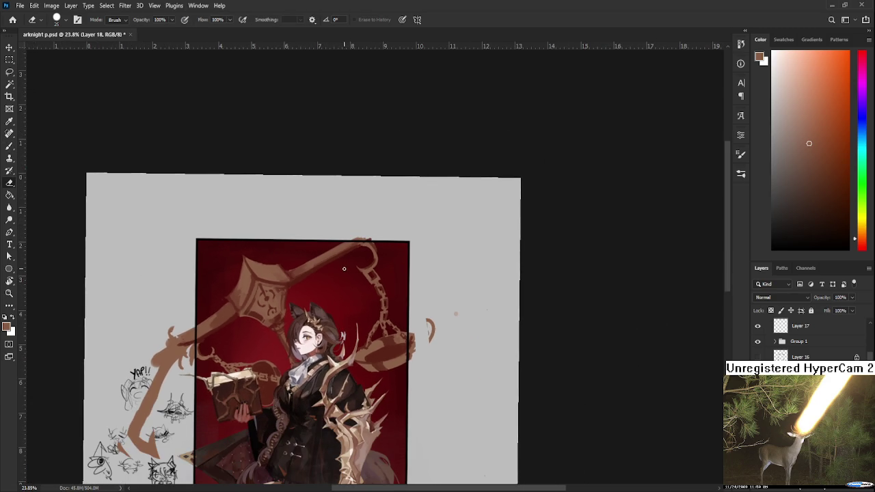
pyautogui.scroll(3, 380, 249)
pyautogui.scroll(2, 379, 249)
pyautogui.scroll(-3, 380, 249)
pyautogui.scroll(-1, 380, 249)
pyautogui.scroll(2, 380, 249)
pyautogui.scroll(2, 380, 249)
# Step: Paint with the sampled dark red to reshape the beam's end into a clean hook curve
pyautogui.press('b')
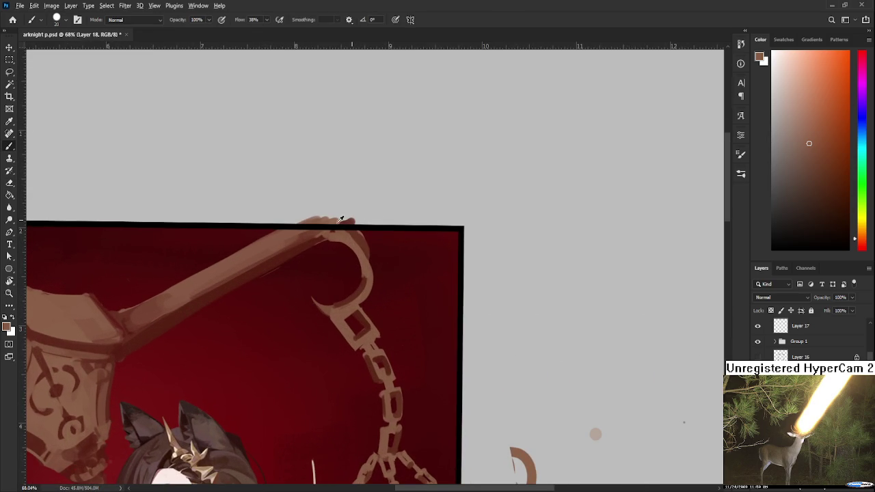
pyautogui.keyDown('alt'); pyautogui.click(298, 244); pyautogui.keyUp('alt')
pyautogui.moveTo(307, 244)
pyautogui.mouseDown()
pyautogui.moveTo(368, 249)
pyautogui.moveTo(324, 254)
pyautogui.moveTo(359, 285)
pyautogui.moveTo(320, 242)
pyautogui.moveTo(337, 291)
pyautogui.moveTo(314, 242)
pyautogui.moveTo(346, 248)
pyautogui.moveTo(342, 291)
pyautogui.mouseUp()
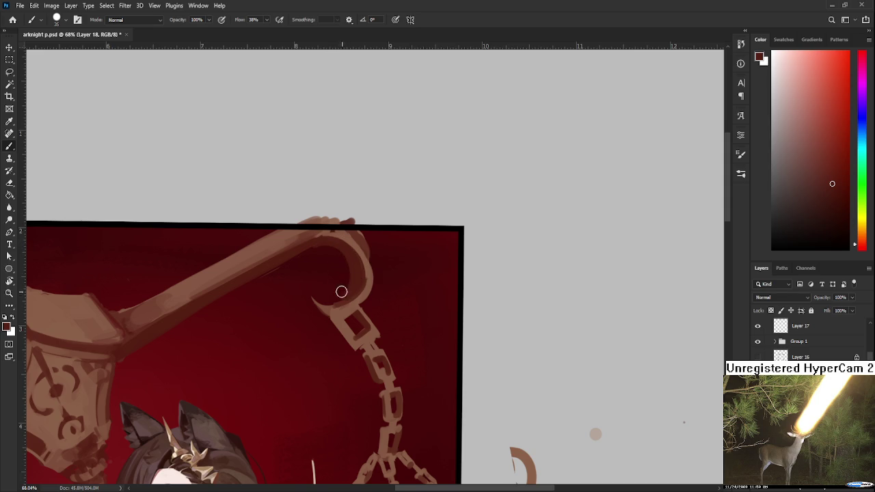
pyautogui.press('e')
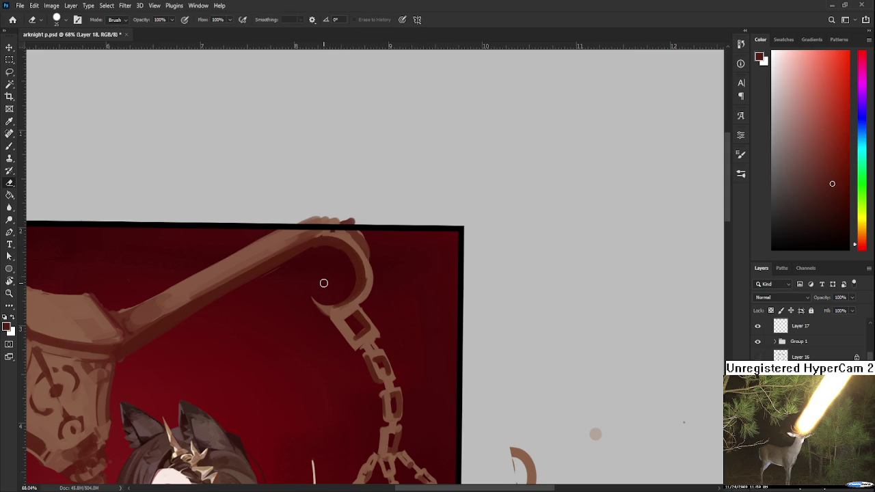
pyautogui.scroll(-3, 323, 283)
# Step: Rotate the view about 40° counterclockwise onto the hook and sample the scale's brown
pyautogui.press('b')
pyautogui.moveTo(347, 312); pyautogui.dragTo(377, 324)
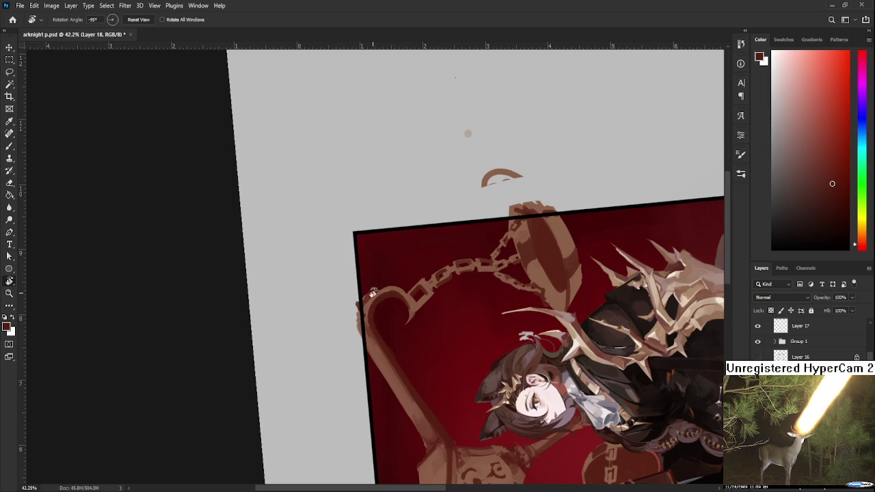
pyautogui.press('e')
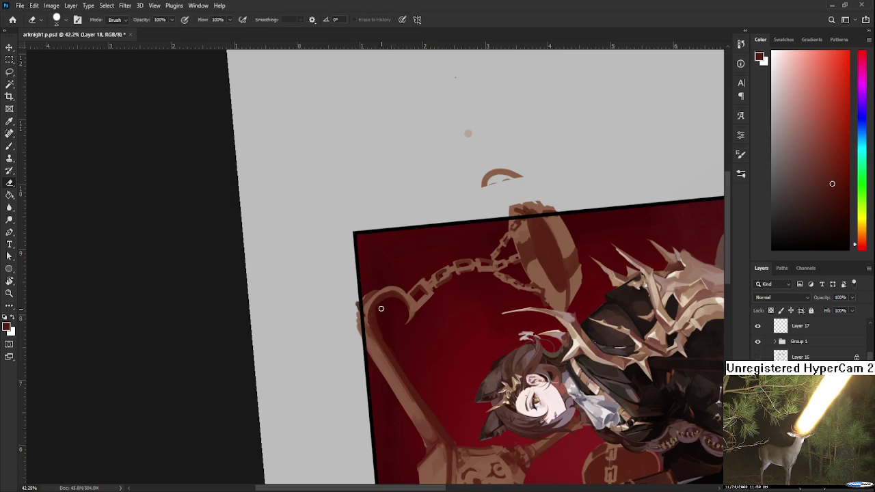
pyautogui.press('r')
pyautogui.moveTo(416, 329); pyautogui.dragTo(317, 251)
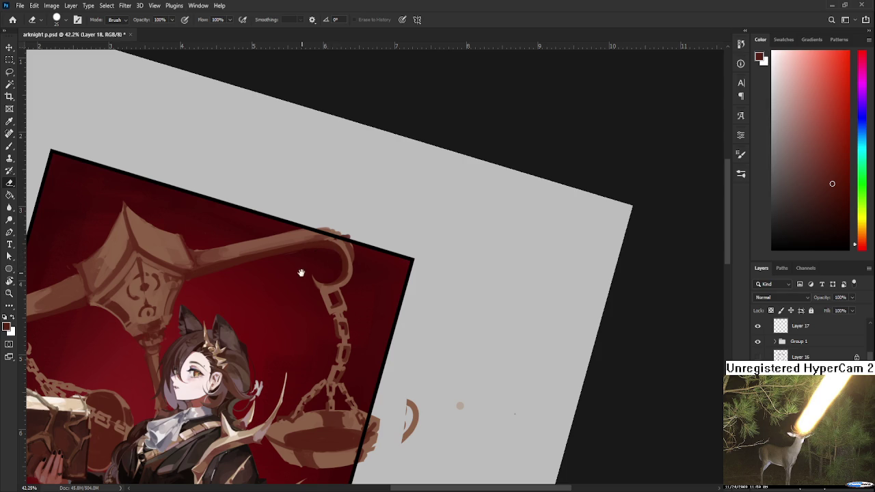
pyautogui.moveTo(300, 272); pyautogui.dragTo(321, 312)
pyautogui.press('b')
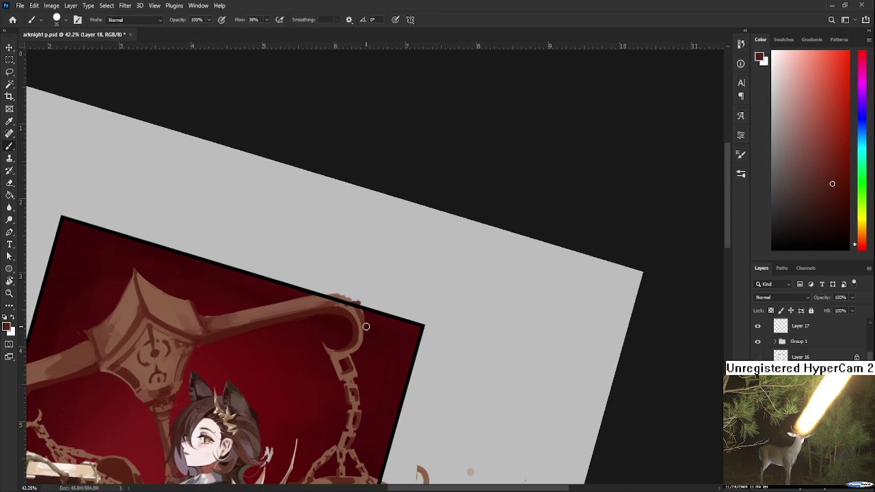
pyautogui.keyDown('alt'); pyautogui.click(352, 309); pyautogui.keyUp('alt')
# Step: Adjust rotation, position and zoom to frame the hook at the beam's right end
pyautogui.press('e')
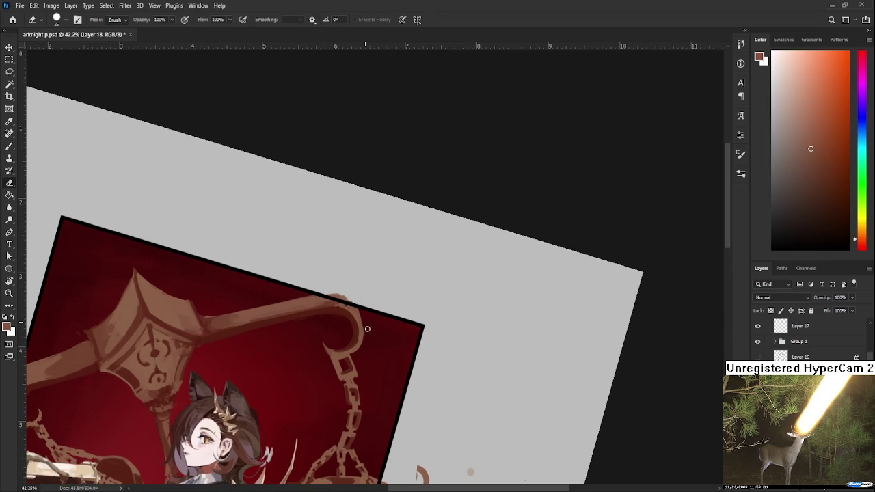
pyautogui.moveTo(363, 327); pyautogui.dragTo(394, 327)
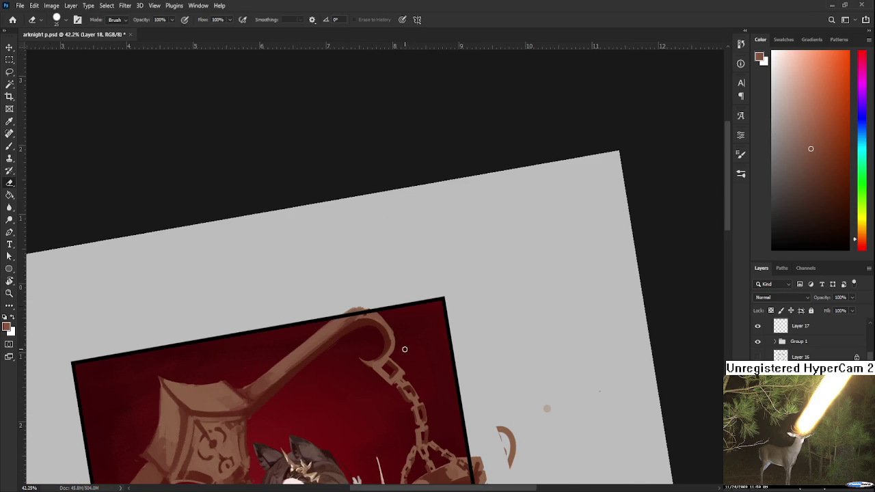
pyautogui.moveTo(390, 356); pyautogui.dragTo(418, 324)
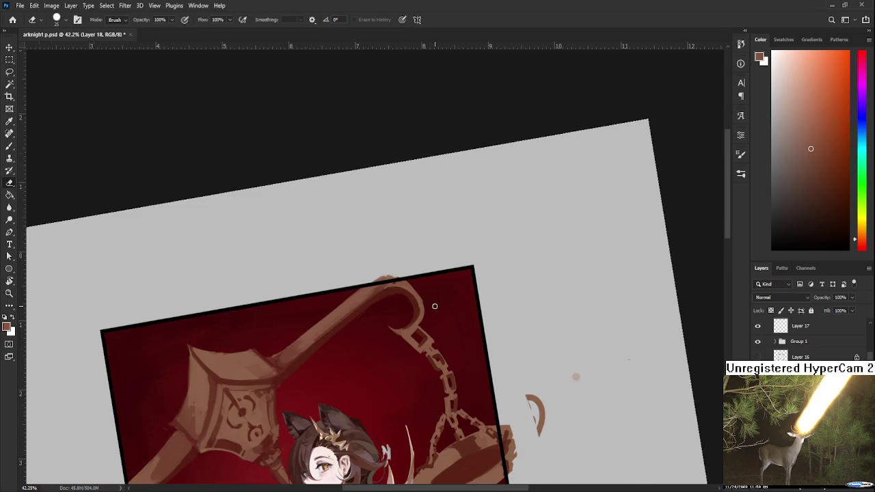
pyautogui.scroll(-5, 435, 306)
pyautogui.scroll(-3, 437, 307)
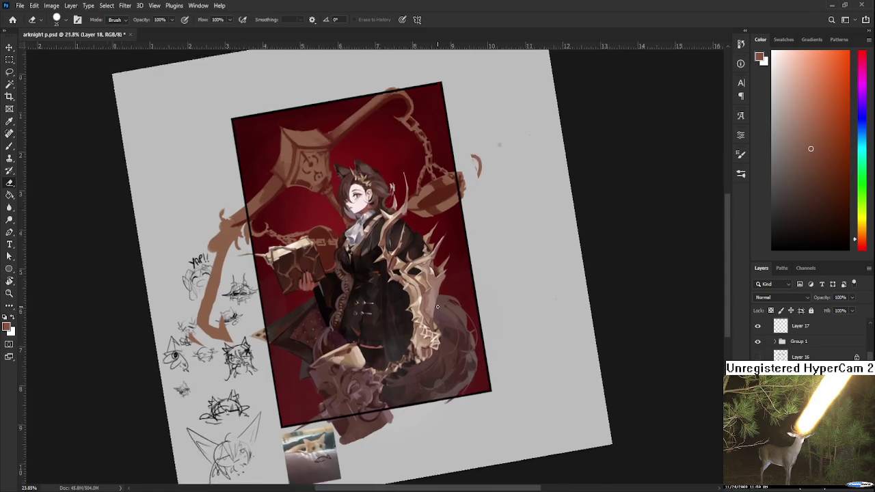
pyautogui.scroll(-1, 438, 306)
pyautogui.moveTo(438, 307); pyautogui.dragTo(367, 292)
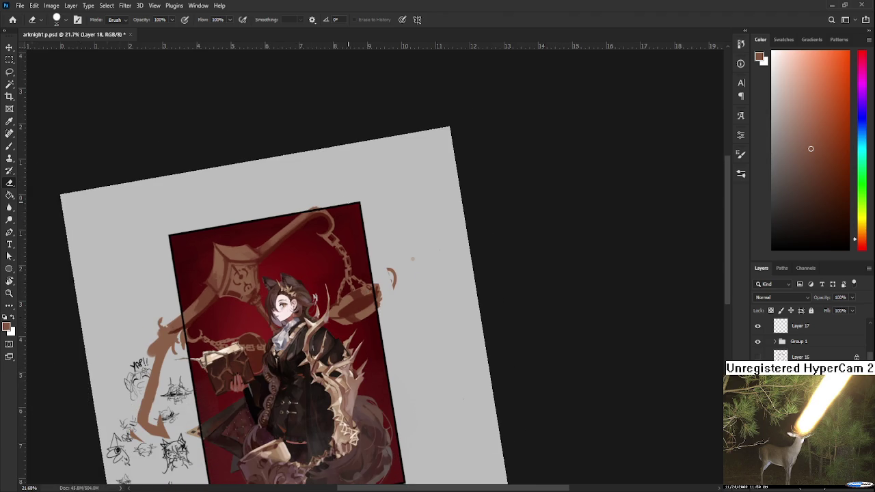
pyautogui.scroll(2, 348, 198)
pyautogui.scroll(1, 356, 195)
pyautogui.scroll(-1, 410, 185)
pyautogui.scroll(1, 432, 180)
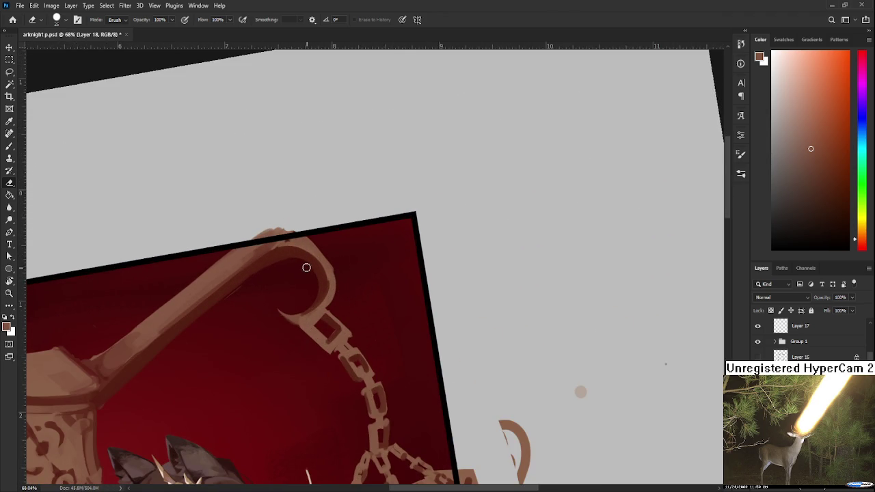
# Step: Erase the top of the hook loop and repaint it with sampled browns
pyautogui.moveTo(244, 294); pyautogui.dragTo(313, 225)
pyautogui.press('b')
pyautogui.keyDown('alt'); pyautogui.click(264, 260); pyautogui.keyUp('alt')
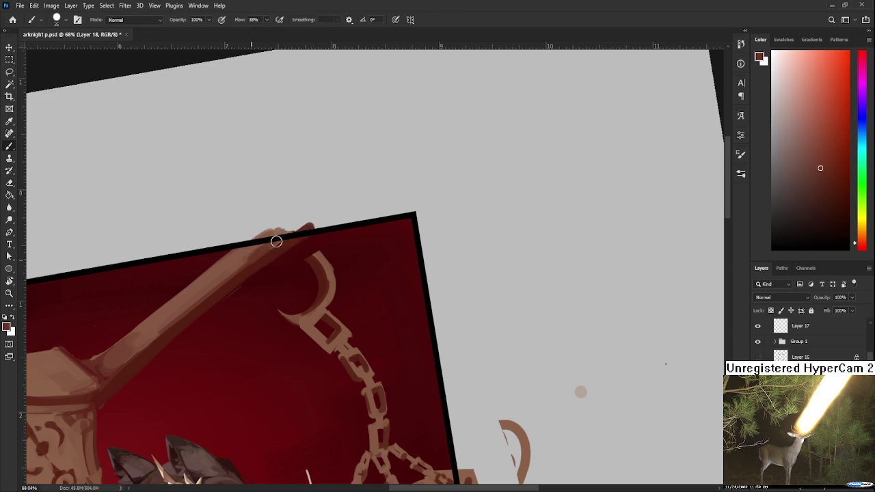
pyautogui.keyDown('alt'); pyautogui.click(319, 257); pyautogui.keyUp('alt')
pyautogui.moveTo(282, 259); pyautogui.dragTo(302, 253)
# Step: Fill the inside of the hook loop with the backdrop's dark red
pyautogui.keyDown('alt'); pyautogui.click(279, 248); pyautogui.keyUp('alt')
pyautogui.keyDown('alt'); pyautogui.click(314, 261); pyautogui.keyUp('alt')
pyautogui.moveTo(299, 255); pyautogui.dragTo(276, 259)
pyautogui.keyDown('alt'); pyautogui.click(297, 248); pyautogui.keyUp('alt')
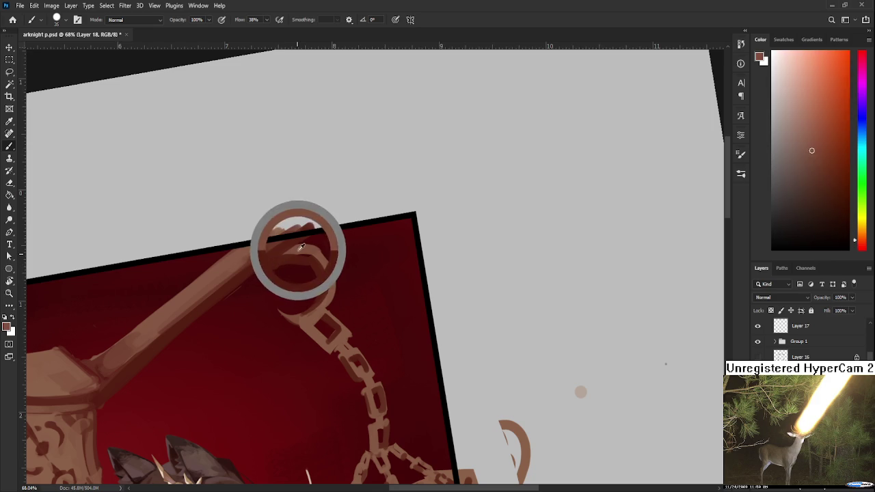
pyautogui.keyDown('alt'); pyautogui.click(318, 263); pyautogui.keyUp('alt')
pyautogui.press('e')
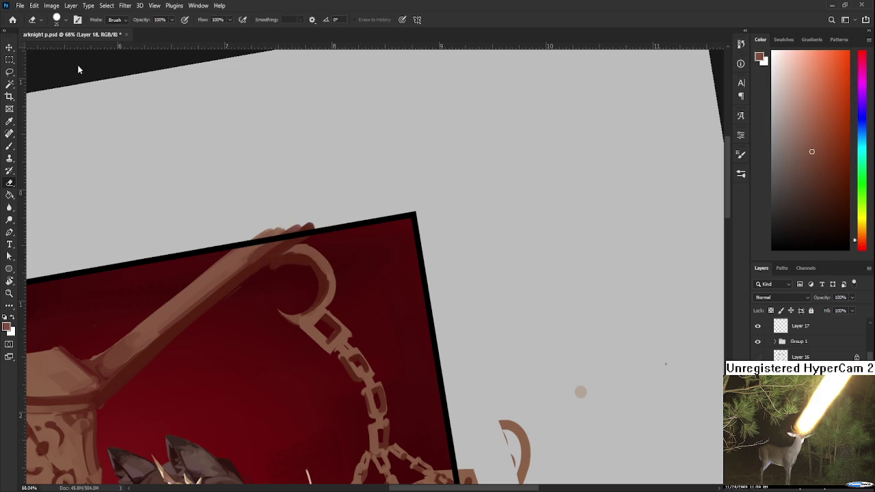
pyautogui.press('b')
pyautogui.keyDown('alt'); pyautogui.click(307, 277); pyautogui.keyUp('alt')
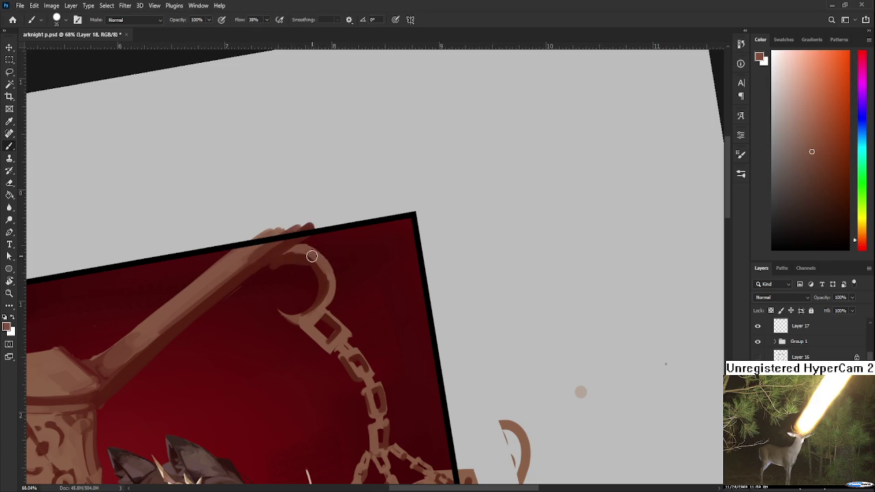
# Step: Zoom out and straighten the canvas rotation back to 0°
pyautogui.scroll(-2, 333, 274)
pyautogui.scroll(-2, 335, 275)
pyautogui.scroll(-2, 341, 274)
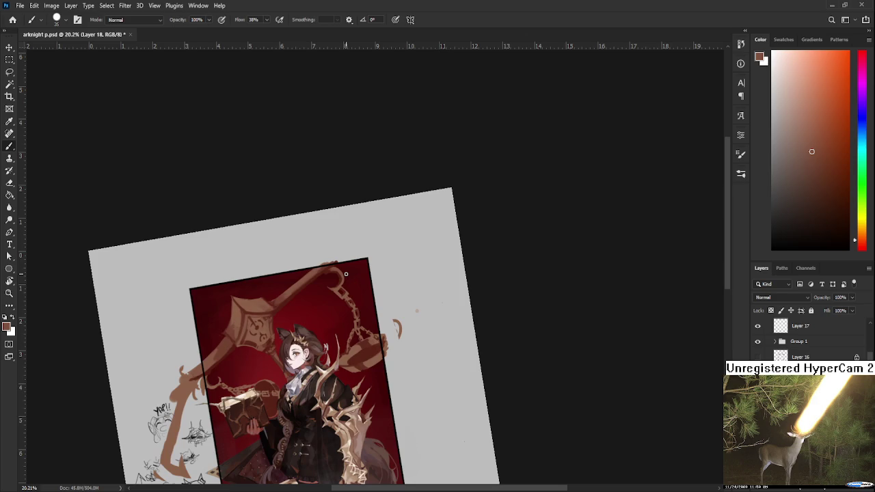
pyautogui.press('r')
pyautogui.moveTo(365, 274); pyautogui.dragTo(504, 308)
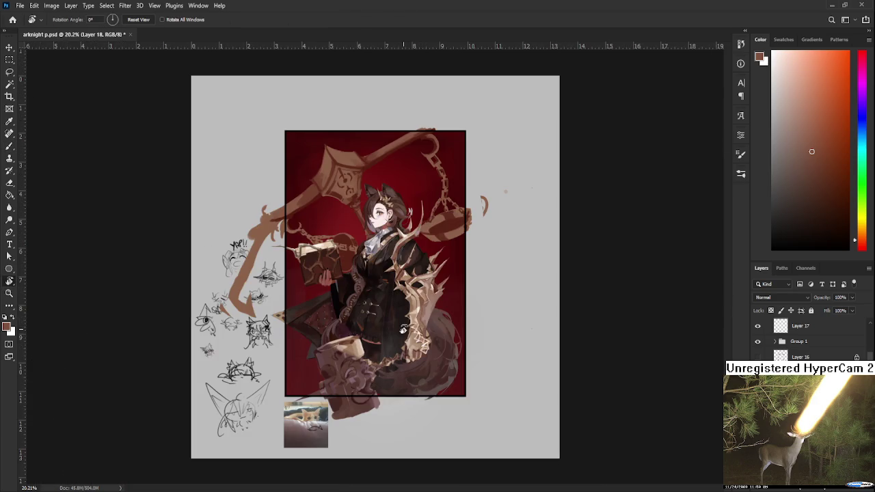
pyautogui.scroll(2, 308, 208)
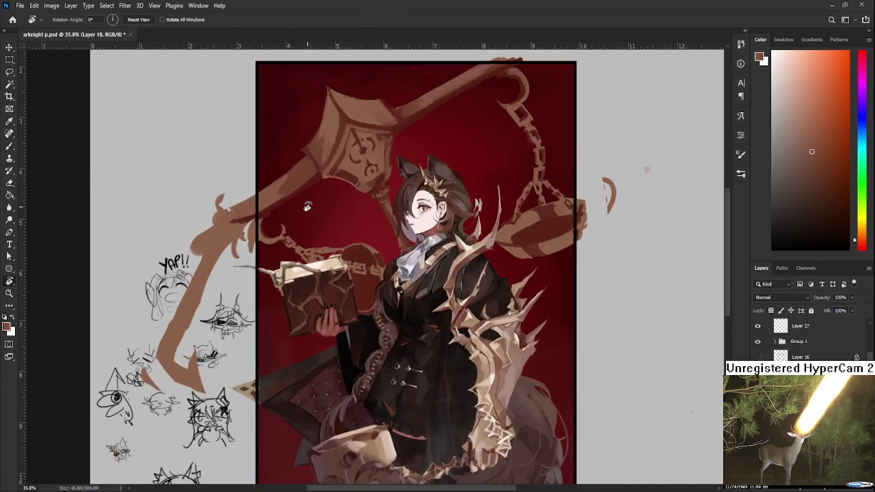
pyautogui.scroll(1, 308, 206)
pyautogui.scroll(1, 308, 206)
pyautogui.scroll(1, 378, 302)
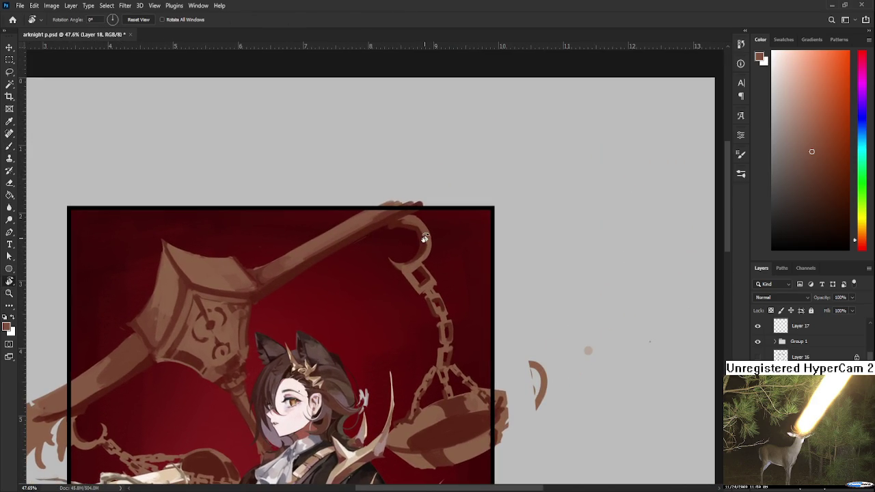
pyautogui.press('e')
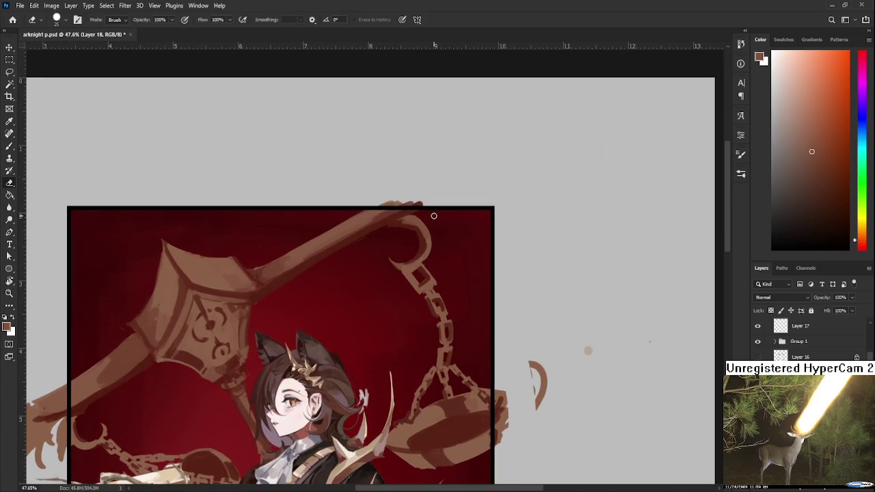
pyautogui.moveTo(407, 225); pyautogui.dragTo(417, 234)
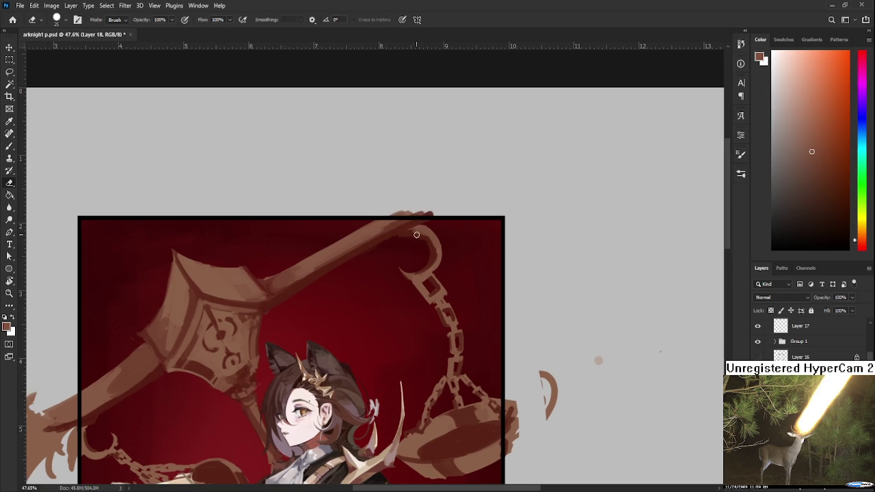
pyautogui.press('b')
pyautogui.keyDown('alt'); pyautogui.click(417, 232); pyautogui.keyUp('alt')
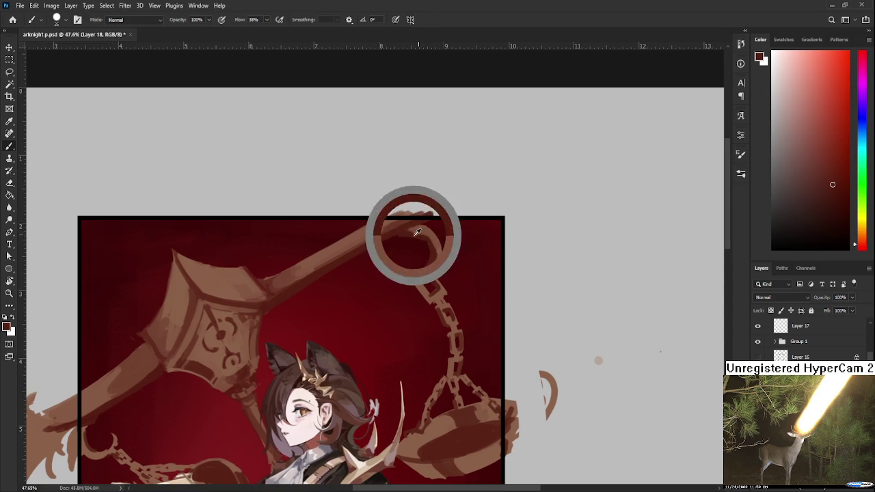
pyautogui.scroll(-5, 433, 246)
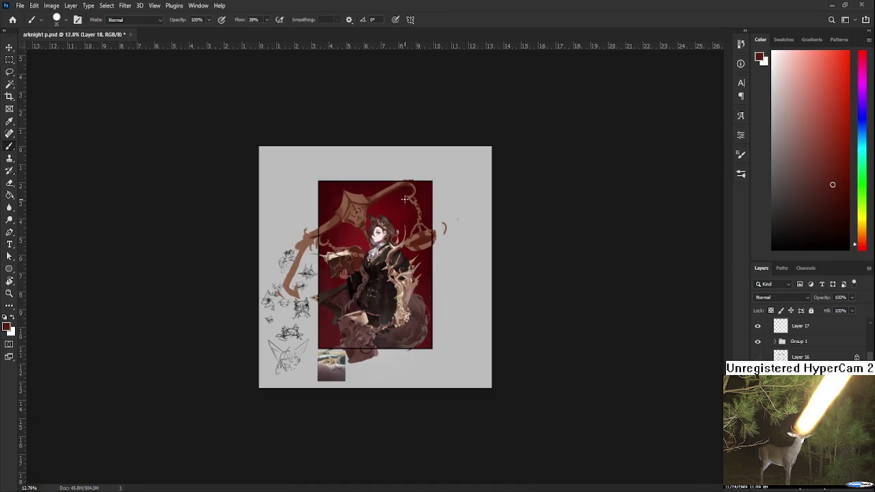
pyautogui.scroll(3, 405, 199)
pyautogui.moveTo(430, 236)
pyautogui.mouseDown()
pyautogui.moveTo(442, 225)
pyautogui.moveTo(438, 303)
pyautogui.mouseUp()
pyautogui.scroll(1, 235, 251)
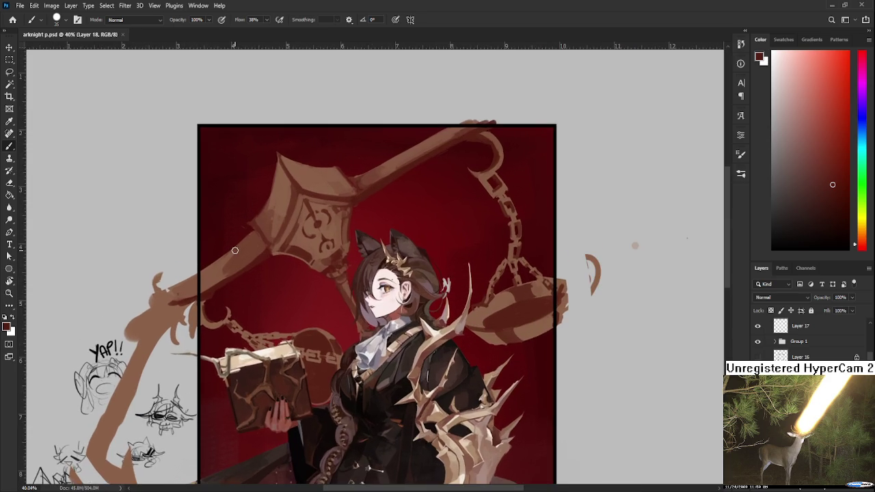
pyautogui.scroll(-2, 236, 251)
pyautogui.scroll(1, 335, 189)
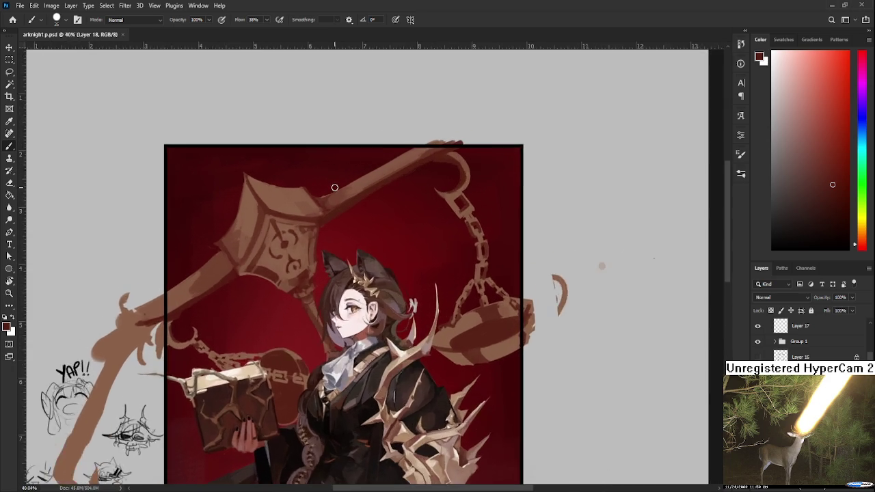
pyautogui.scroll(1, 335, 189)
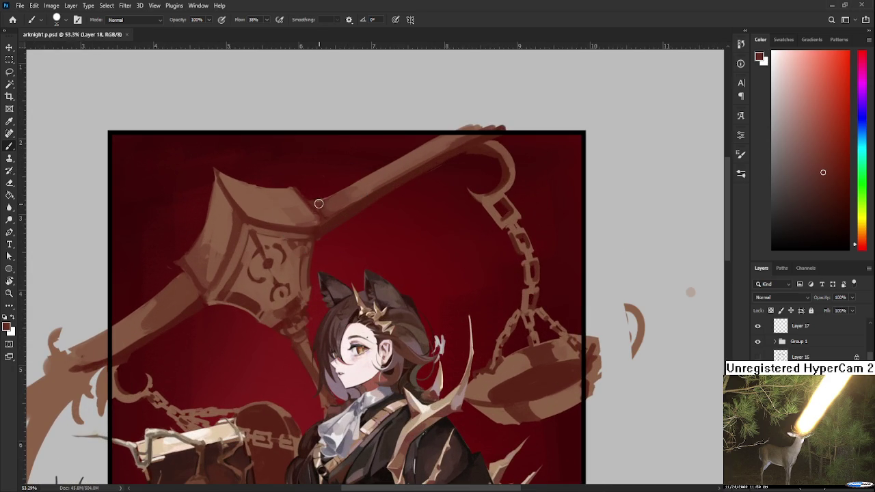
pyautogui.press('e')
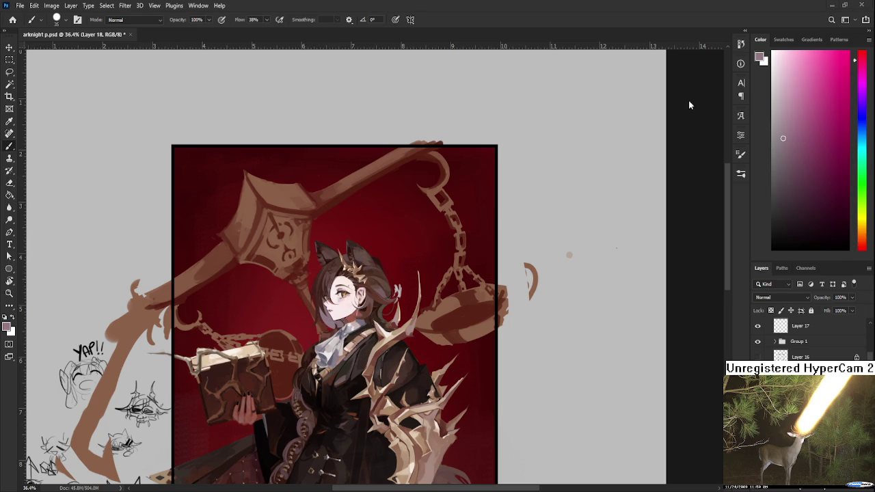
pyautogui.moveTo(791, 126); pyautogui.dragTo(788, 94)
# Step: Scroll down before setting up the light pink Color Dodge highlight layer
pyautogui.scroll(-2, 774, 300)
pyautogui.scroll(-2, 769, 301)
pyautogui.scroll(-2, 767, 301)
pyautogui.scroll(-3, 766, 301)
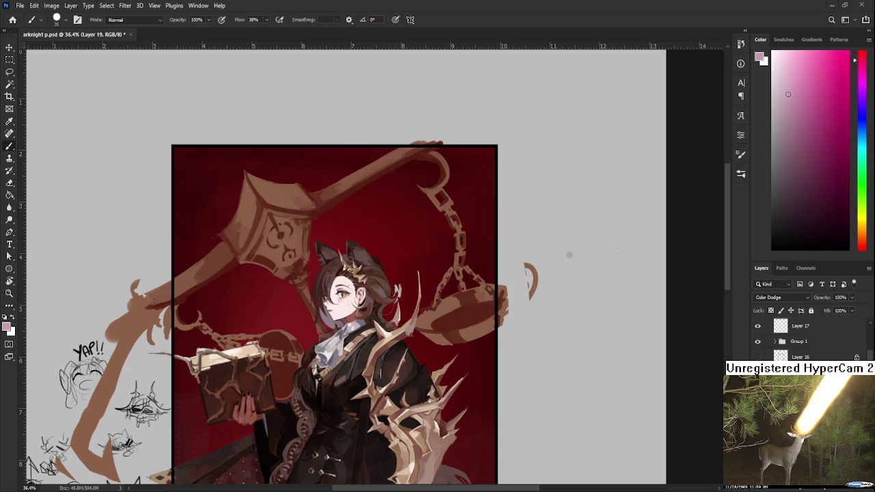
# Step: Try a pale pink stroke on the hammer head, then undo it
pyautogui.scroll(-5, 347, 234)
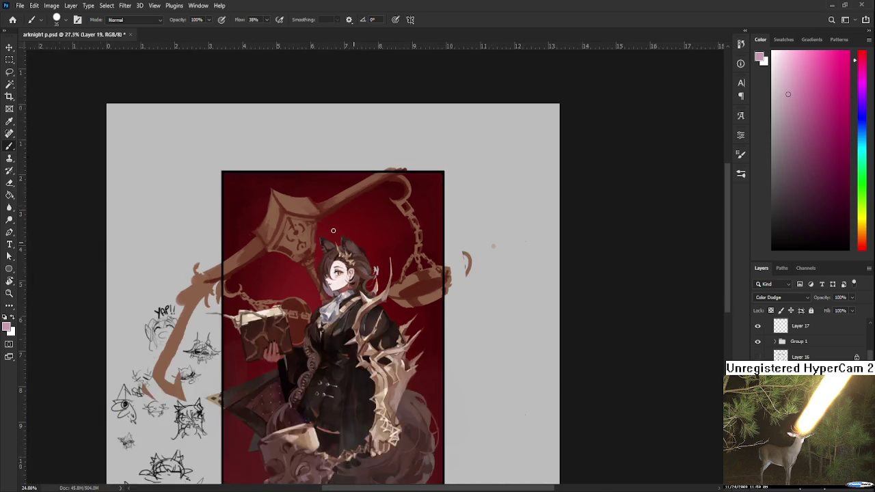
pyautogui.scroll(2, 375, 222)
pyautogui.scroll(2, 375, 222)
pyautogui.scroll(2, 582, 347)
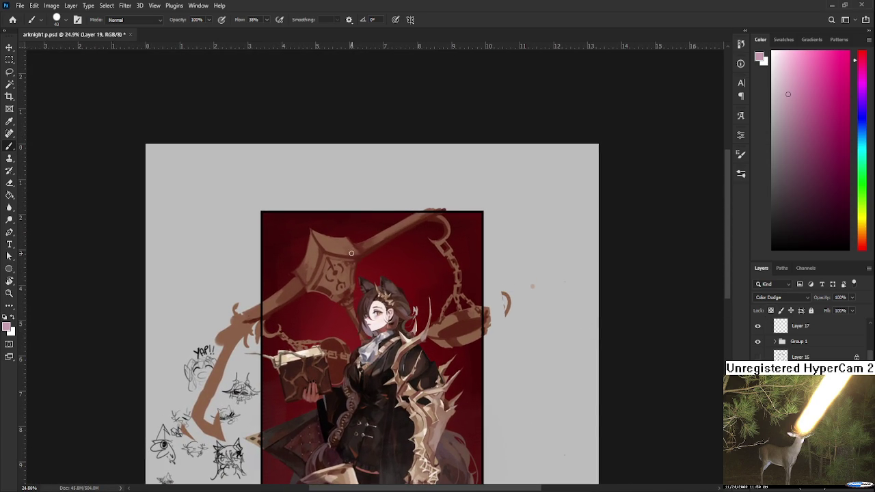
pyautogui.moveTo(328, 241); pyautogui.dragTo(371, 254)
pyautogui.hotkey('ctrl', 'z')
# Step: Use a smaller soft brush and a deeper pink, and set Layer 17 to Overlay
pyautogui.press(',')
pyautogui.click(797, 88)
pyautogui.click(823, 117)
pyautogui.scroll(1, 768, 298)
pyautogui.press('Down')
pyautogui.press('Down')
pyautogui.press('Down')
pyautogui.press('Down')
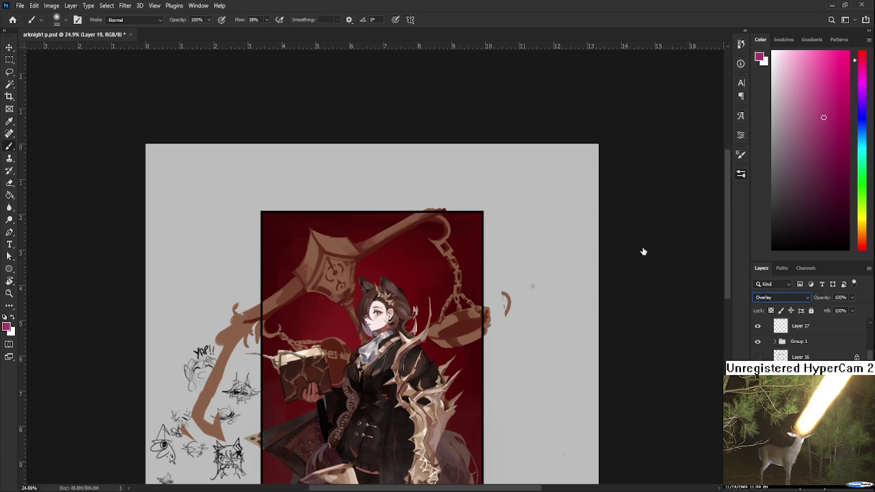
# Step: Test a small hard brush near the hammer head, undo, and enlarge the brush
pyautogui.press('.')
pyautogui.moveTo(316, 257); pyautogui.dragTo(305, 275)
pyautogui.moveTo(319, 236); pyautogui.dragTo(313, 260)
pyautogui.hotkey('ctrl', 'z')
pyautogui.press(']')
pyautogui.press(']')
pyautogui.press(']')
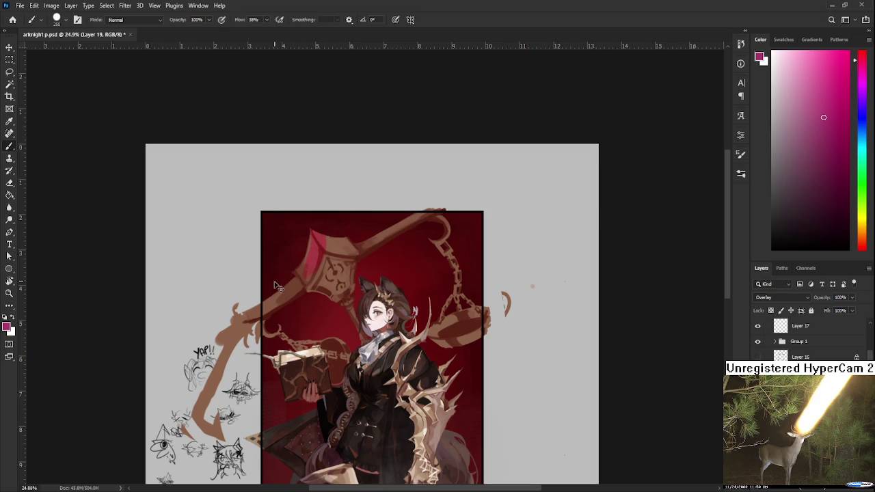
# Step: Choose a light purple and brush a soft glow onto the hammer head
pyautogui.click(841, 75)
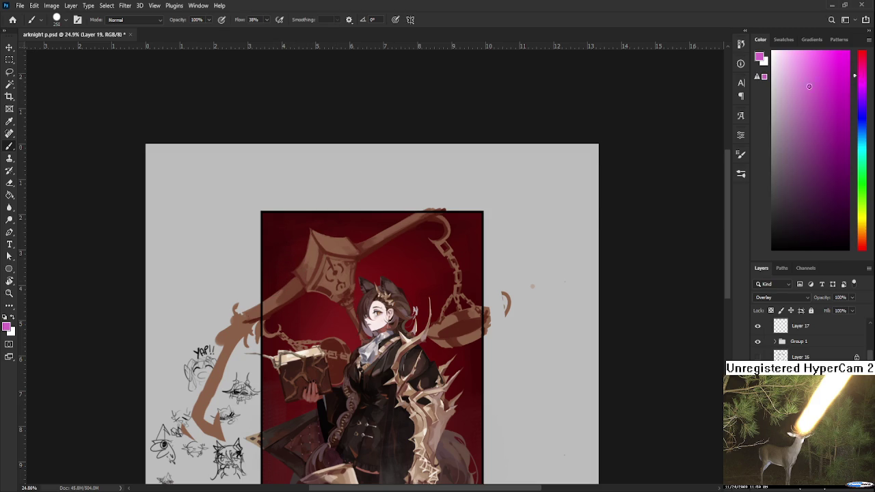
pyautogui.moveTo(859, 81); pyautogui.dragTo(859, 94)
pyautogui.click(802, 94)
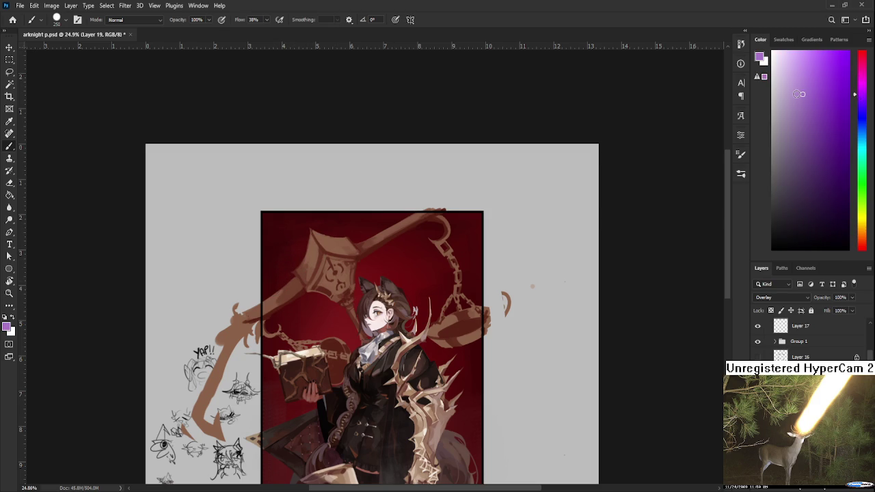
pyautogui.hotkey('ctrl', 'z')
pyautogui.moveTo(309, 261); pyautogui.dragTo(316, 248)
pyautogui.scroll(-1, 435, 266)
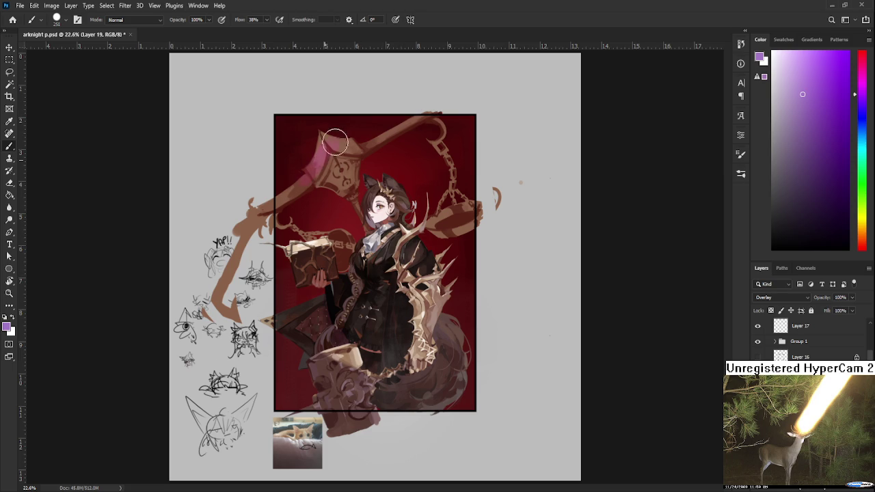
# Step: Undo the hammer-head glow, return Layer 17 to Normal, and sample a light skin pink
pyautogui.hotkey('ctrl', 'z')
pyautogui.hotkey('shift', 'alt', 'n')
pyautogui.scroll(4, 417, 188)
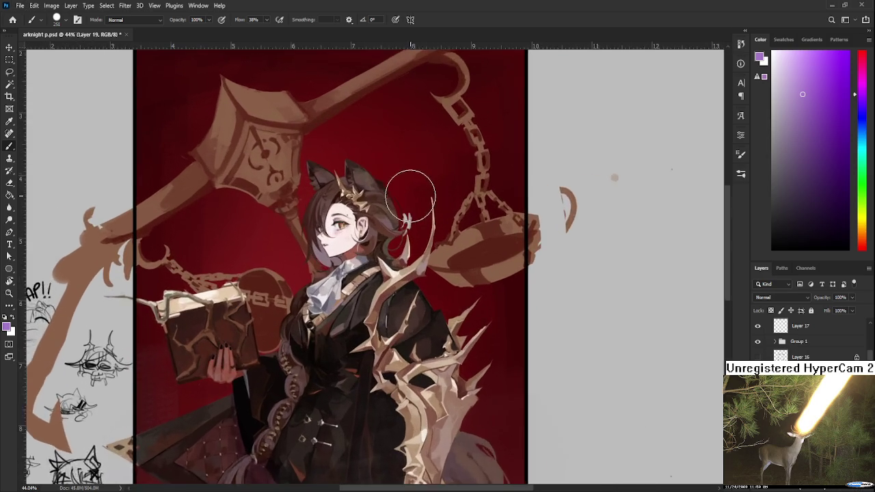
pyautogui.keyDown('alt'); pyautogui.click(316, 260); pyautogui.keyUp('alt')
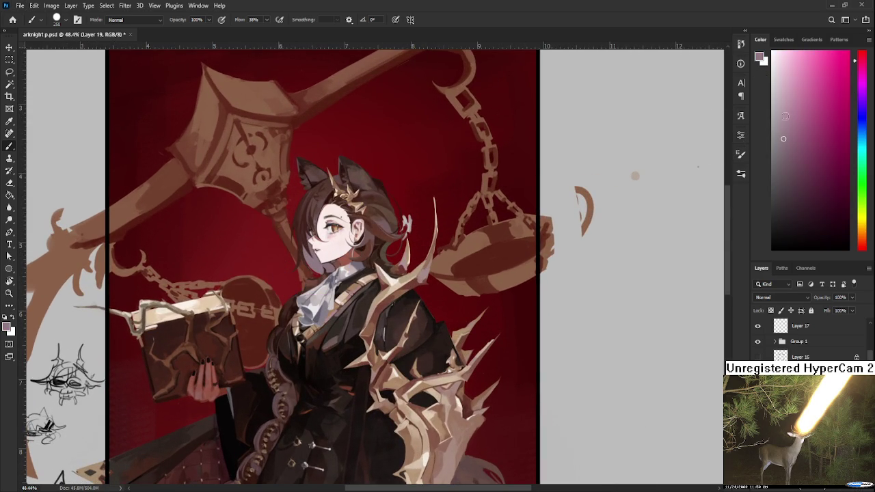
# Step: Sample the staff's dark browns and erase part of the pink patch on the staff
pyautogui.moveTo(151, 157); pyautogui.dragTo(215, 226)
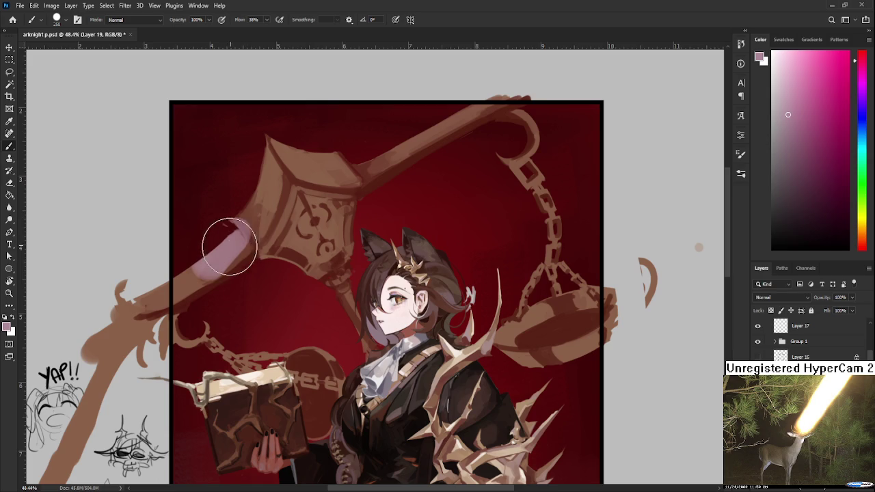
pyautogui.keyDown('alt'); pyautogui.click(215, 254); pyautogui.keyUp('alt')
pyautogui.keyDown('alt'); pyautogui.click(225, 248); pyautogui.keyUp('alt')
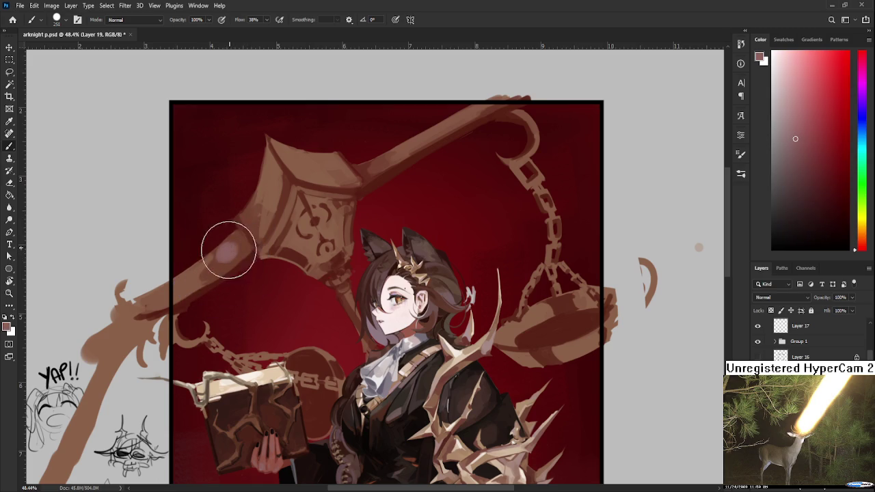
pyautogui.keyDown('alt'); pyautogui.click(166, 289); pyautogui.keyUp('alt')
pyautogui.press('e')
pyautogui.moveTo(186, 293); pyautogui.dragTo(230, 258)
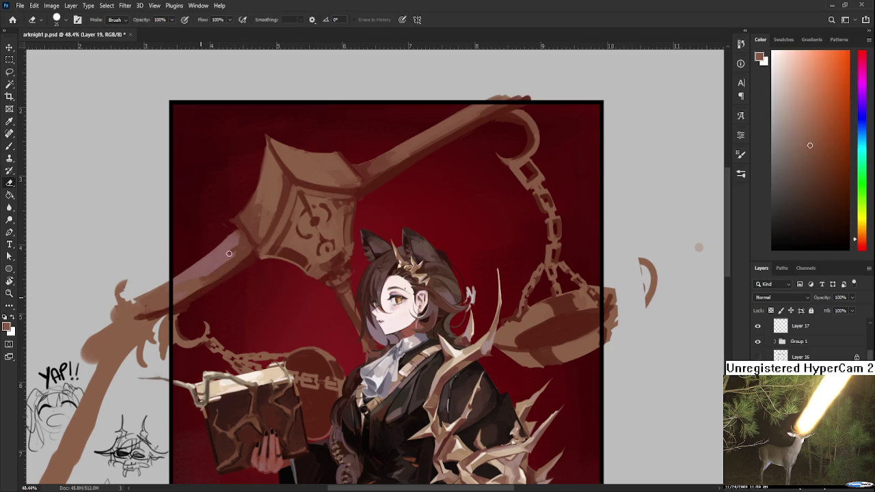
# Step: Sample a dark red from the artwork and undo the resulting patch on the handle
pyautogui.scroll(-3, 231, 258)
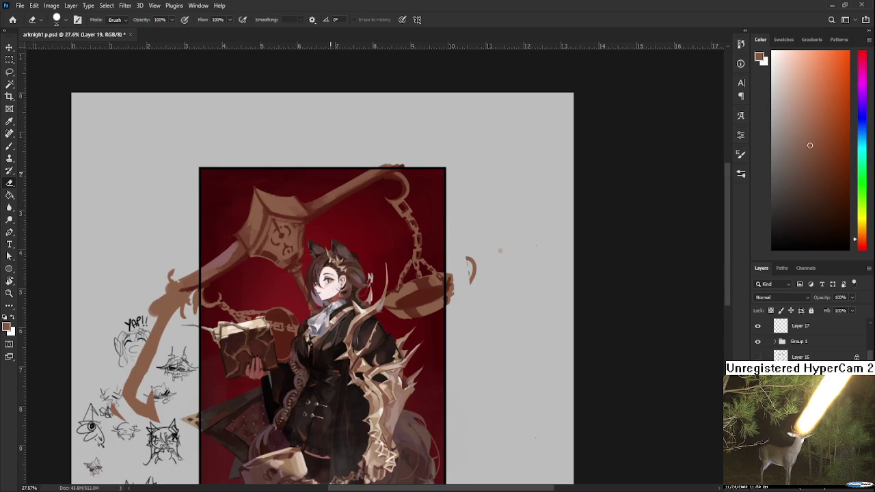
pyautogui.scroll(4, 258, 222)
pyautogui.press('b')
pyautogui.keyDown('alt'); pyautogui.click(250, 294); pyautogui.keyUp('alt')
pyautogui.hotkey('ctrl', 'z')
# Step: Mix a light magenta-pink in the Color panel and try a stroke on the handle
pyautogui.moveTo(838, 153); pyautogui.dragTo(800, 99)
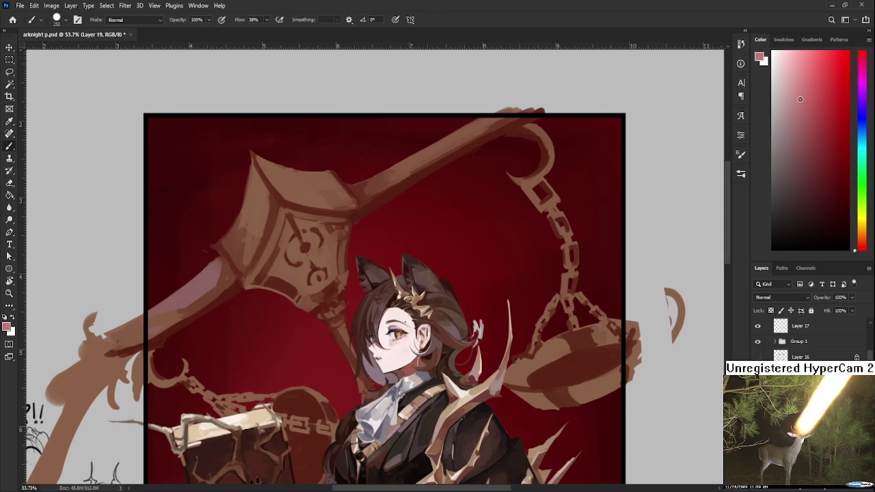
pyautogui.moveTo(862, 250); pyautogui.dragTo(863, 51)
pyautogui.moveTo(805, 94); pyautogui.dragTo(816, 81)
pyautogui.moveTo(212, 229); pyautogui.dragTo(110, 359)
pyautogui.hotkey('ctrl', 'z')
# Step: With a smaller brush, paint a thin pink highlight under the staff handle
pyautogui.press('[')
pyautogui.press('[')
pyautogui.press('[')
pyautogui.moveTo(381, 196)
pyautogui.mouseDown()
pyautogui.moveTo(433, 176)
pyautogui.moveTo(324, 272)
pyautogui.mouseUp()
pyautogui.hotkey('ctrl', 'z')
pyautogui.moveTo(270, 302); pyautogui.dragTo(356, 250)
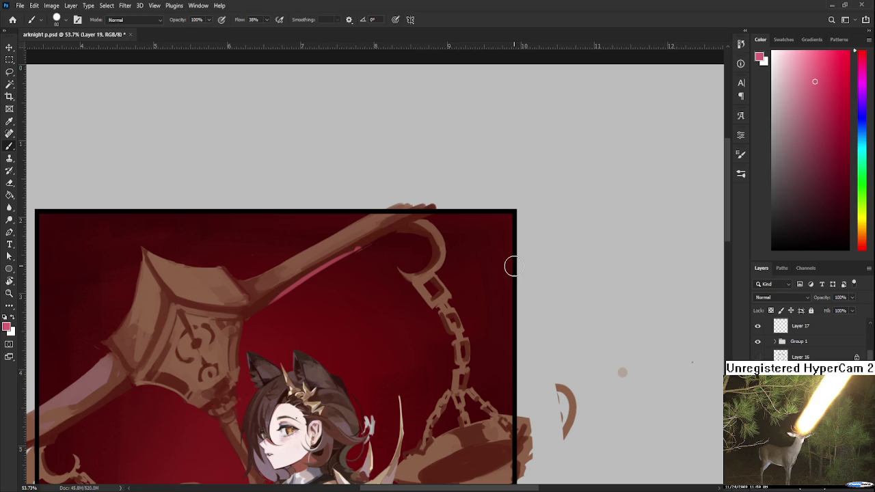
pyautogui.scroll(-5, 513, 266)
pyautogui.scroll(3, 447, 276)
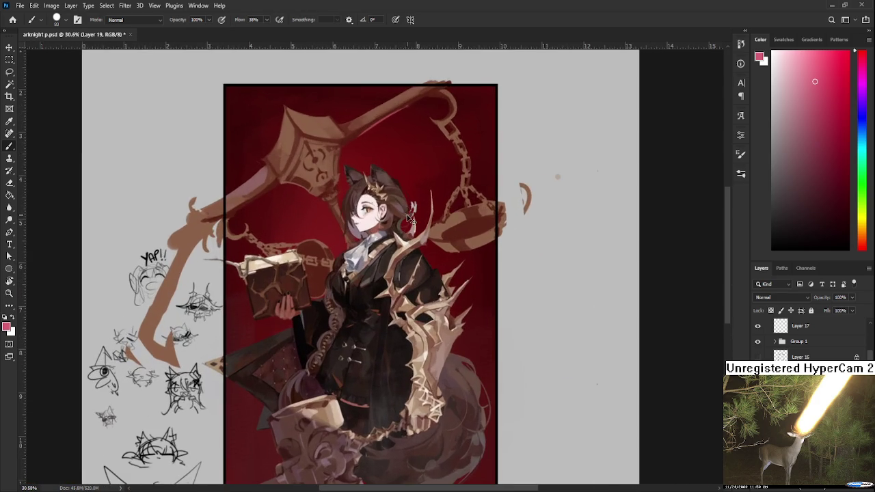
# Step: Sample the pink highlight colour and paint pink along the hammer's left edge
pyautogui.moveTo(313, 152); pyautogui.dragTo(289, 328)
pyautogui.scroll(2, 287, 326)
pyautogui.keyDown('alt'); pyautogui.click(231, 362); pyautogui.keyUp('alt')
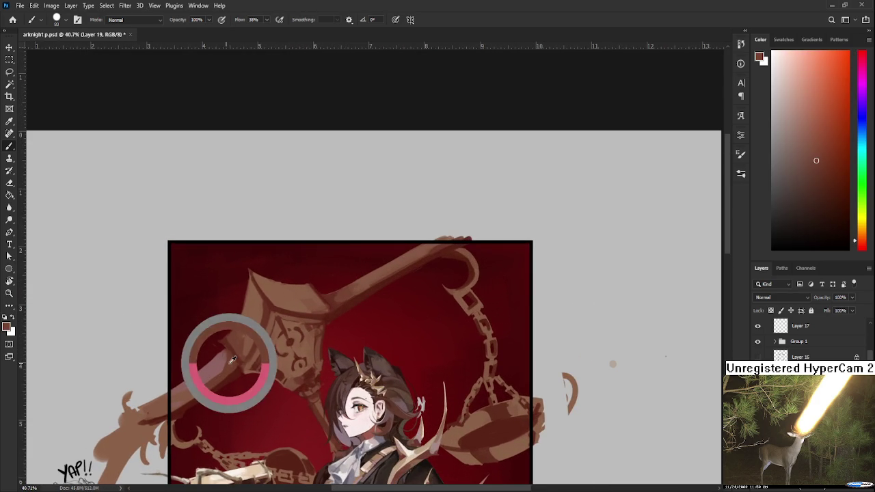
pyautogui.press('e')
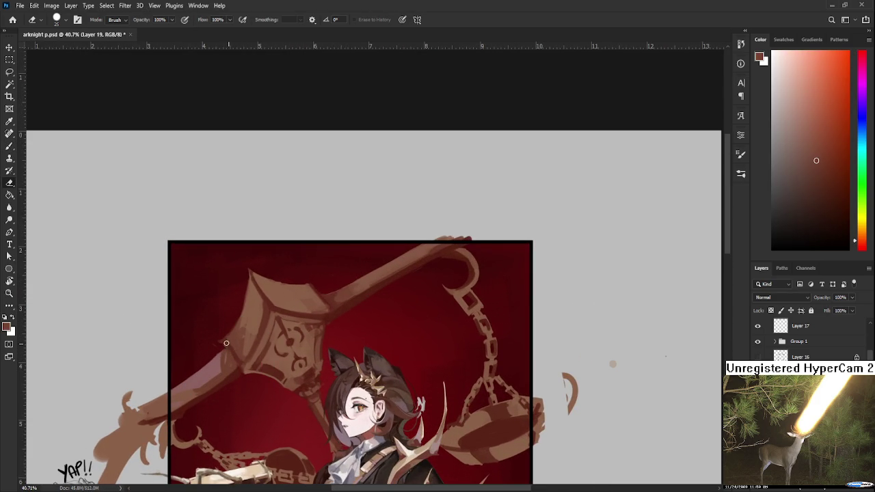
pyautogui.press('b')
pyautogui.keyDown('alt'); pyautogui.click(225, 335); pyautogui.keyUp('alt')
pyautogui.moveTo(253, 290)
pyautogui.mouseDown()
pyautogui.moveTo(212, 359)
pyautogui.moveTo(243, 340)
pyautogui.mouseUp()
pyautogui.press('e')
pyautogui.press('b')
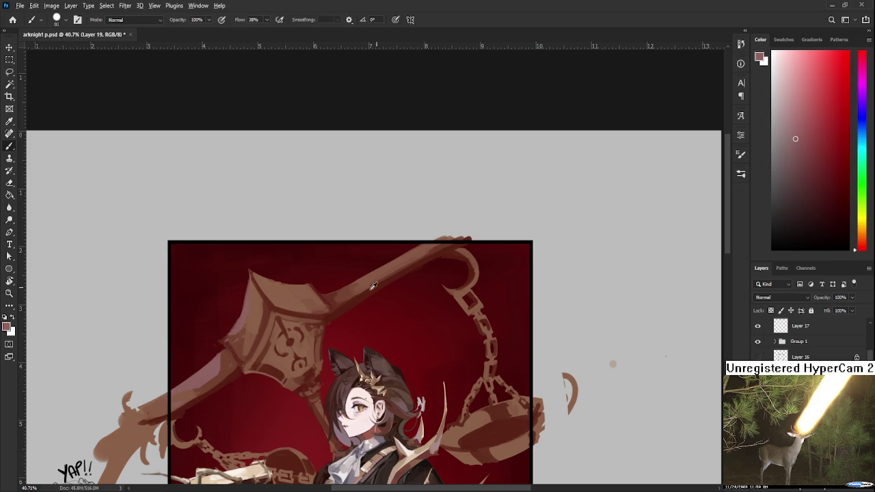
# Step: Sample a dark red from the background and zoom around the artwork
pyautogui.keyDown('alt'); pyautogui.click(432, 398); pyautogui.keyUp('alt')
pyautogui.moveTo(433, 398); pyautogui.dragTo(412, 404)
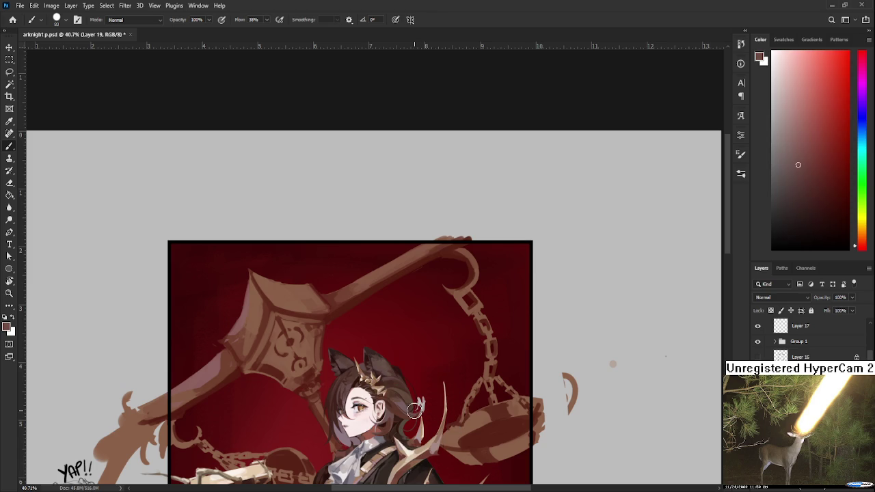
pyautogui.scroll(3, 415, 411)
pyautogui.scroll(2, 415, 410)
pyautogui.scroll(-4, 406, 404)
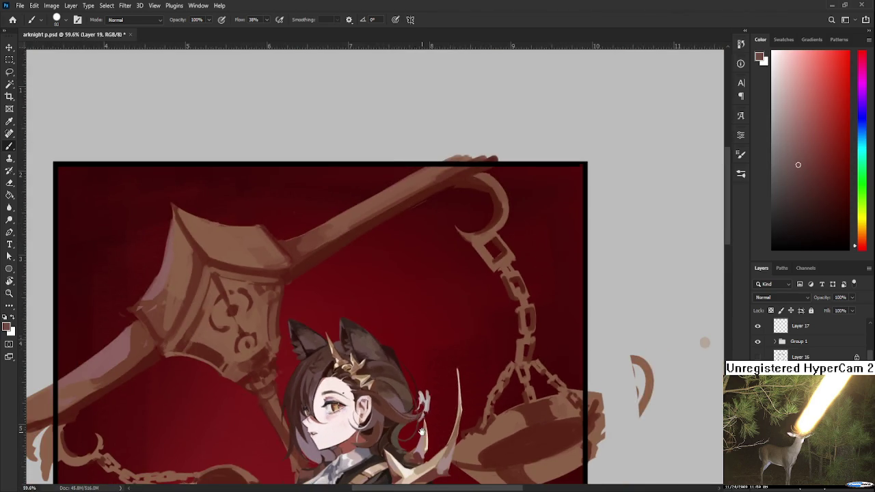
pyautogui.scroll(2, 384, 297)
pyautogui.scroll(-3, 384, 297)
pyautogui.scroll(-1, 384, 298)
pyautogui.scroll(1, 304, 284)
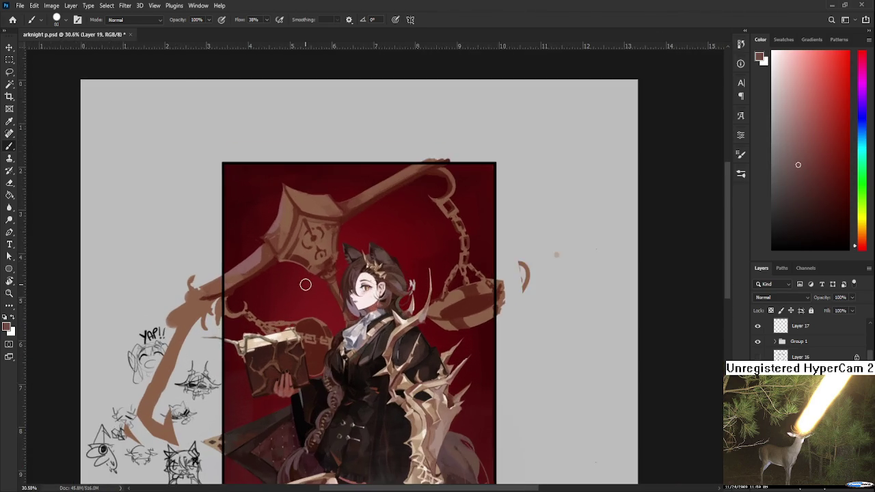
pyautogui.scroll(1, 304, 284)
# Step: Brighten a sampled pinkish grey, paint highlights on the staff shaft, and erase its edge
pyautogui.keyDown('alt'); pyautogui.click(366, 326); pyautogui.keyUp('alt')
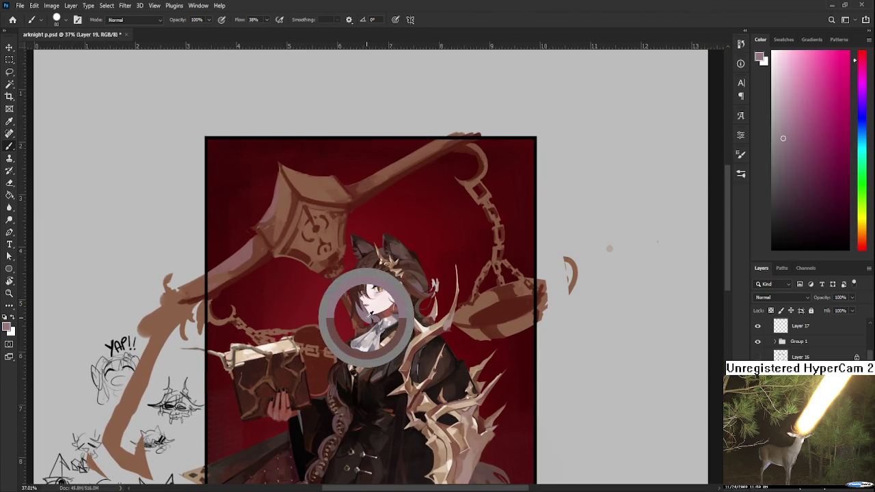
pyautogui.moveTo(783, 140); pyautogui.dragTo(794, 100)
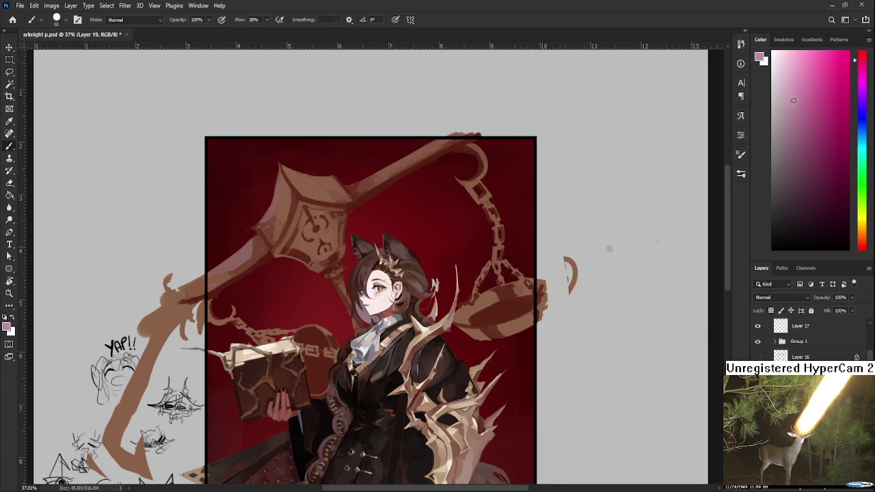
pyautogui.moveTo(261, 250); pyautogui.dragTo(208, 273)
pyautogui.keyDown('alt'); pyautogui.click(232, 263); pyautogui.keyUp('alt')
pyautogui.press('e')
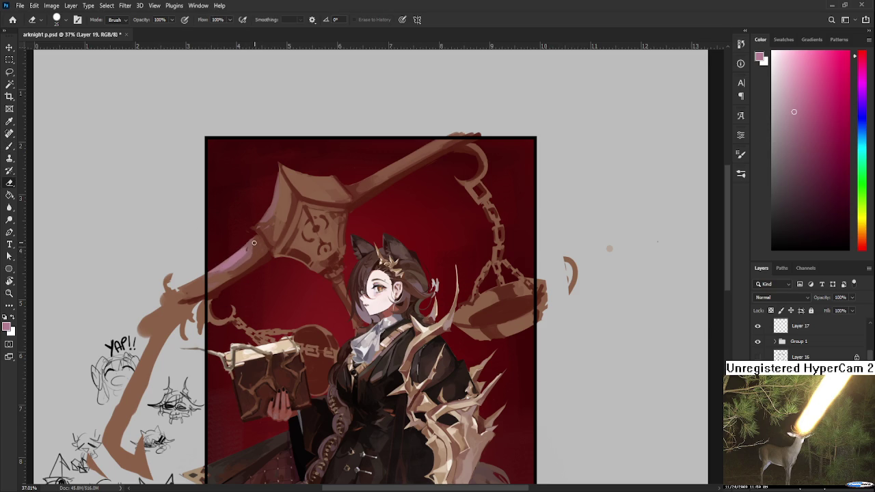
pyautogui.moveTo(236, 250); pyautogui.dragTo(237, 269)
# Step: Zoom out from the trimmed staff-edge highlight
pyautogui.scroll(-2, 295, 257)
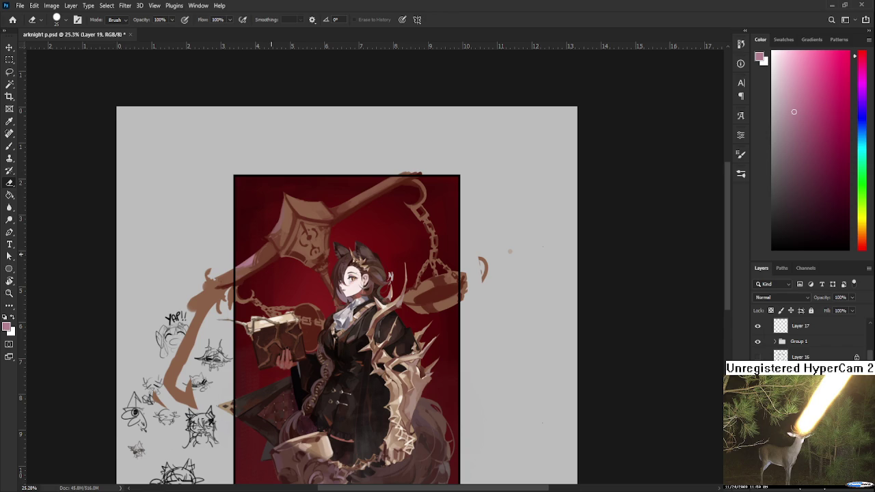
# Step: Paint pink along the hammer's left edge, then erase and soften its top edge
pyautogui.scroll(1, 300, 273)
pyautogui.scroll(1, 300, 273)
pyautogui.press('b')
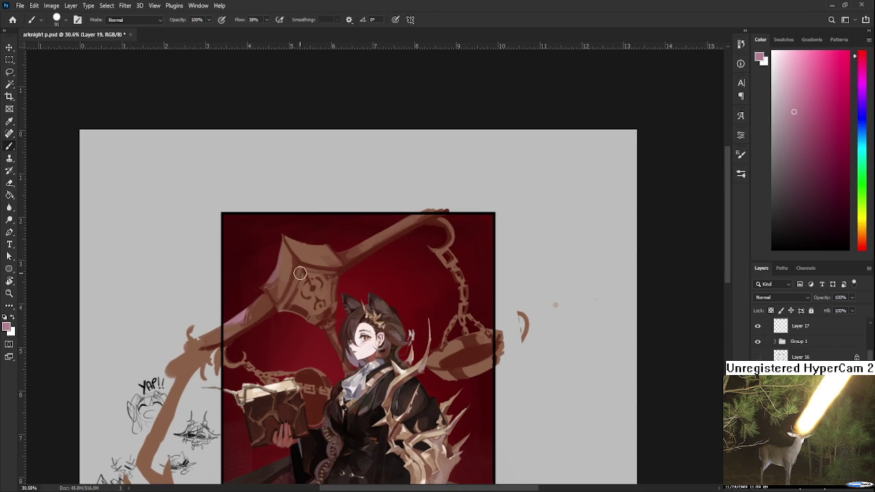
pyautogui.moveTo(282, 242); pyautogui.dragTo(274, 301)
pyautogui.press('e')
pyautogui.moveTo(292, 273)
pyautogui.mouseDown()
pyautogui.moveTo(272, 311)
pyautogui.moveTo(264, 279)
pyautogui.mouseUp()
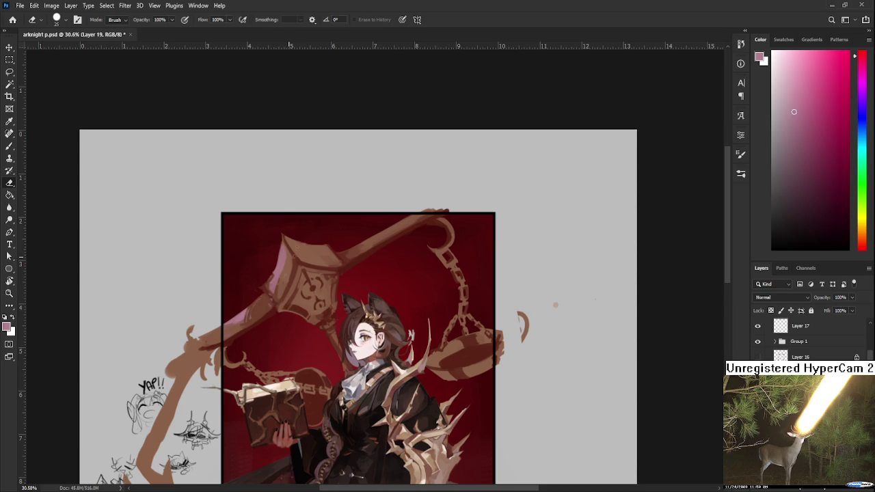
pyautogui.moveTo(294, 240)
pyautogui.mouseDown()
pyautogui.moveTo(345, 254)
pyautogui.moveTo(400, 236)
pyautogui.mouseUp()
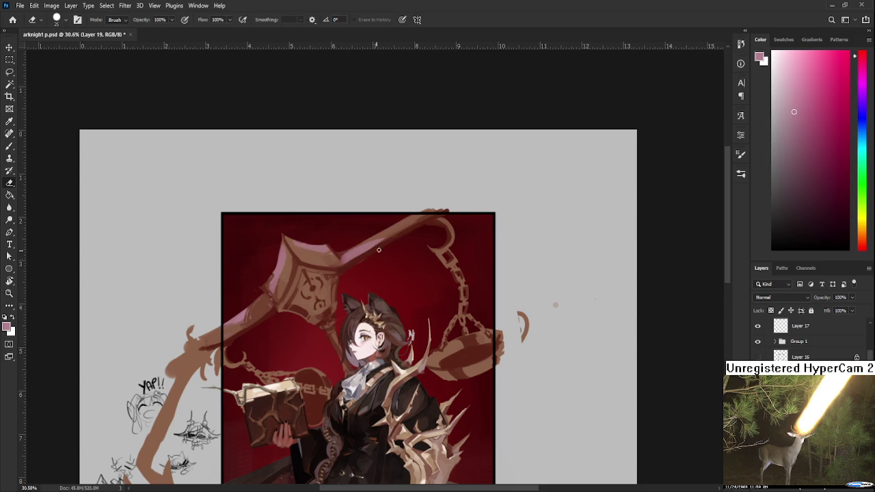
# Step: Paint a curled hook atop the scale chain and refine the shaft's top edge
pyautogui.press('b')
pyautogui.press('e')
pyautogui.press('b')
pyautogui.press('e')
pyautogui.moveTo(447, 257); pyautogui.dragTo(365, 301)
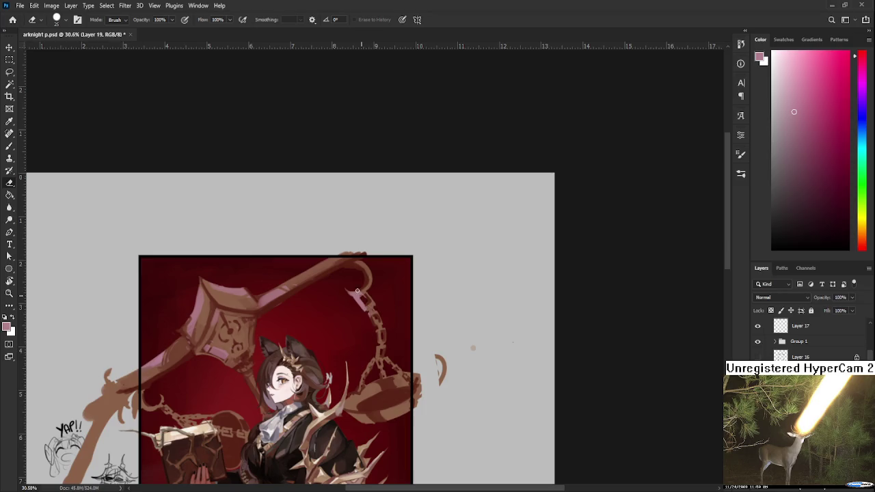
pyautogui.press('b')
pyautogui.press('e')
pyautogui.press('b')
pyautogui.press('e')
pyautogui.moveTo(368, 267); pyautogui.dragTo(361, 284)
pyautogui.press('b')
pyautogui.moveTo(301, 270); pyautogui.dragTo(362, 258)
# Step: Shift the view up and alternate Brush and Eraser for small touch-ups
pyautogui.press('e')
pyautogui.moveTo(385, 335); pyautogui.dragTo(390, 284)
pyautogui.press('b')
pyautogui.press('e')
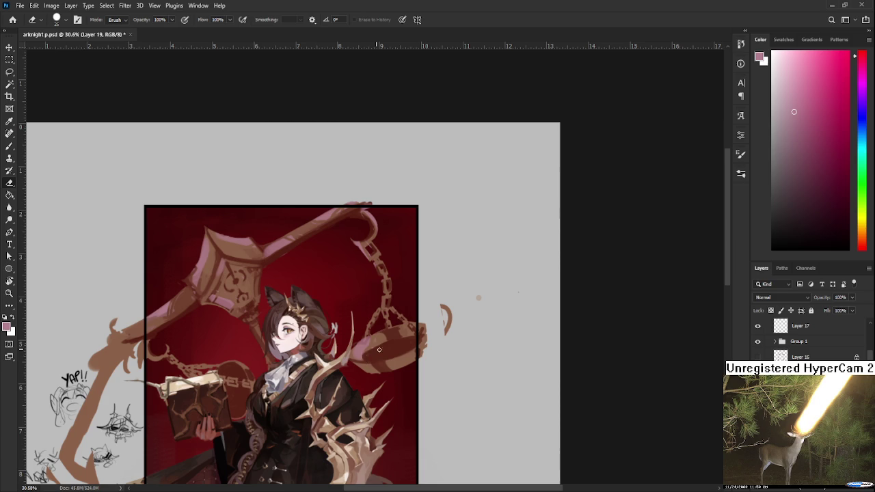
pyautogui.press('b')
pyautogui.press('e')
pyautogui.press('b')
pyautogui.press('e')
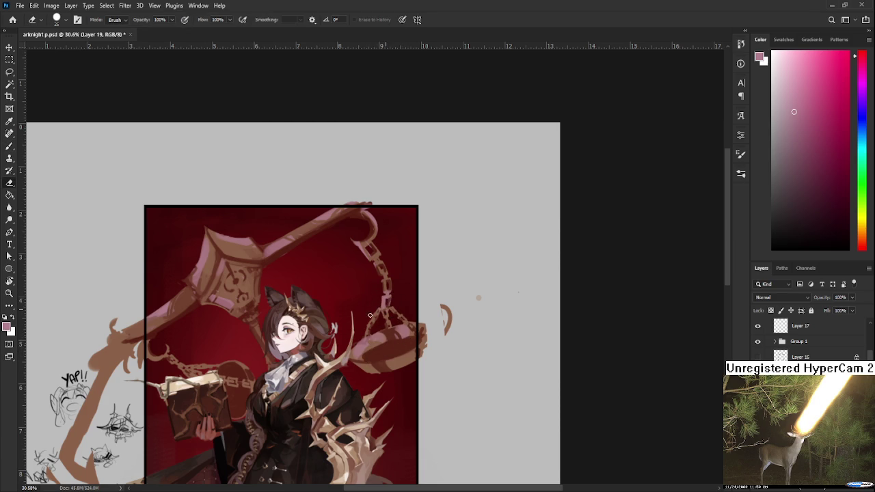
pyautogui.press('b')
pyautogui.press('e')
pyautogui.press('b')
pyautogui.press('e')
pyautogui.press('b')
pyautogui.press('e')
pyautogui.press('b')
pyautogui.press('e')
pyautogui.press('b')
pyautogui.press('e')
pyautogui.press('b')
pyautogui.press('e')
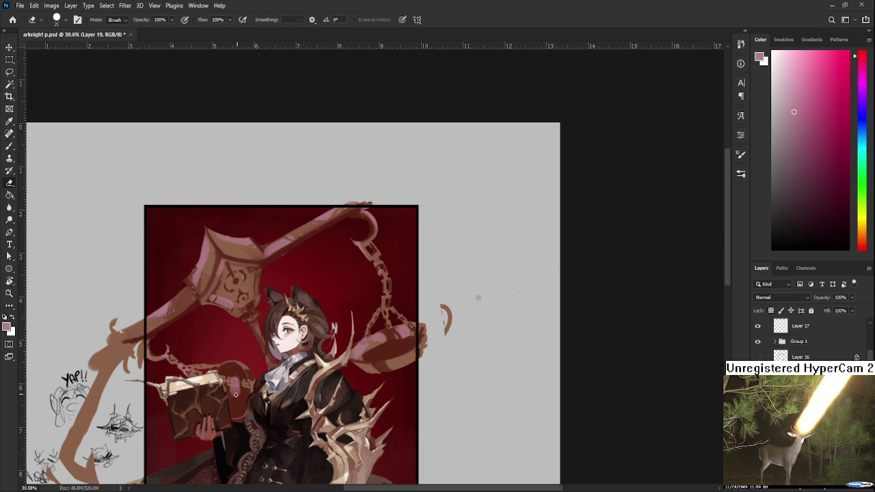
# Step: Lasso-select the area around the book
pyautogui.press('l')
pyautogui.moveTo(254, 387); pyautogui.dragTo(268, 420)
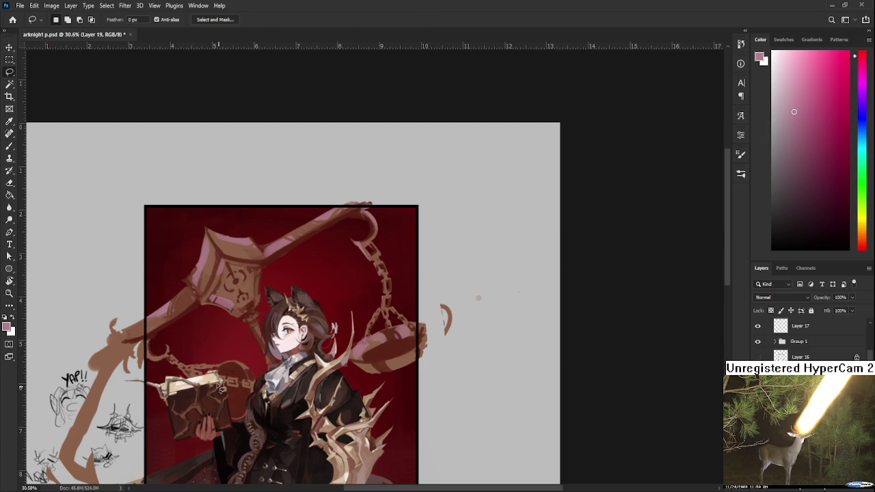
pyautogui.press('b')
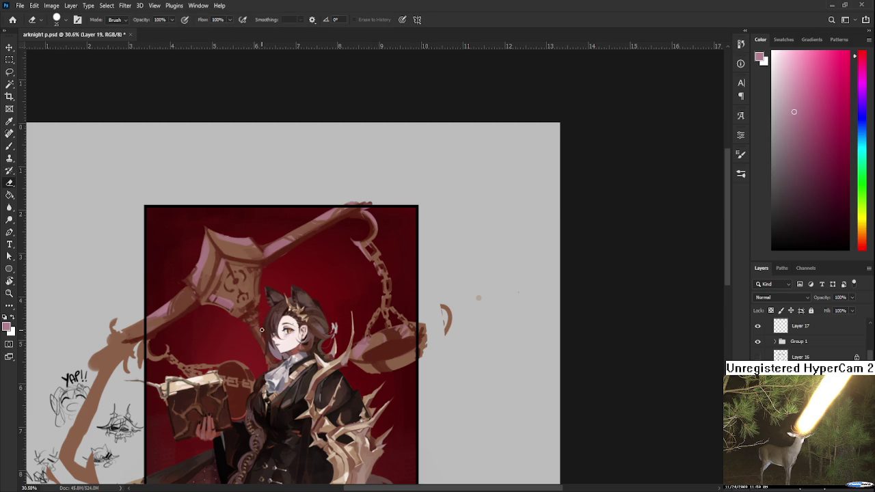
pyautogui.press('e')
pyautogui.scroll(-3, 478, 299)
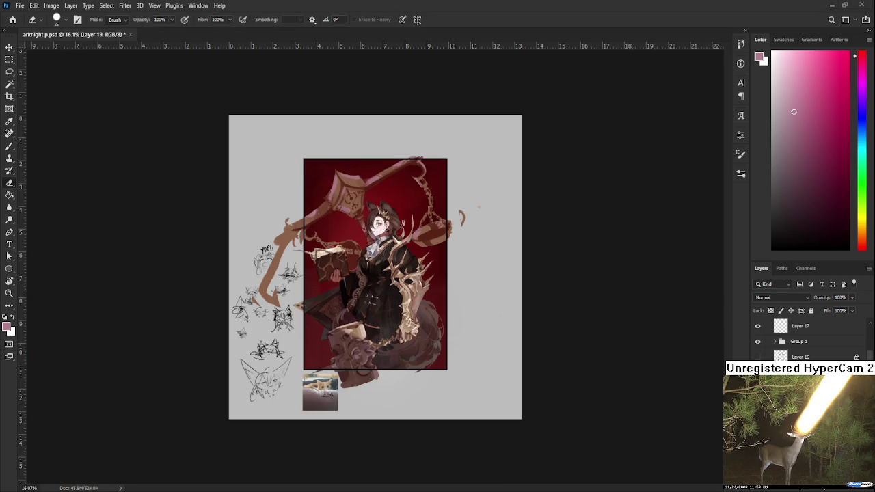
pyautogui.moveTo(834, 305); pyautogui.dragTo(834, 305)
pyautogui.moveTo(848, 314); pyautogui.dragTo(863, 312)
pyautogui.scroll(5, 383, 196)
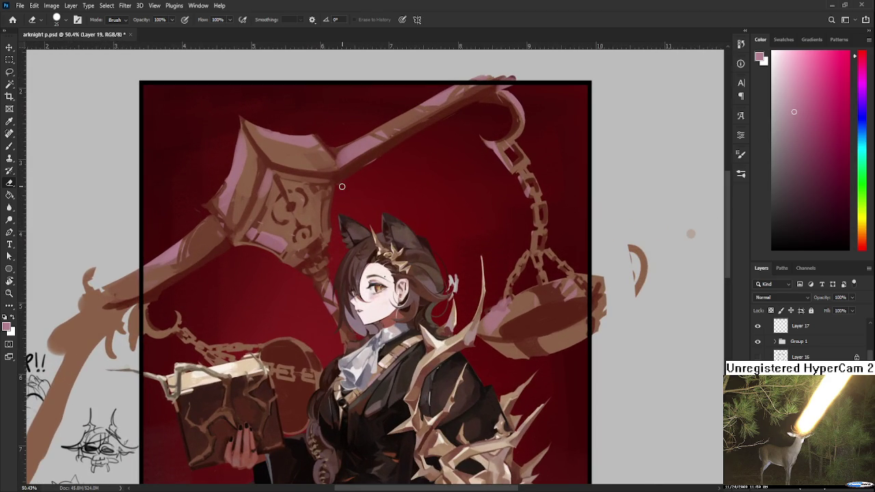
# Step: Erase the pink highlight from the pommel and trim the staff head's lower edge
pyautogui.moveTo(249, 241); pyautogui.dragTo(295, 239)
pyautogui.moveTo(257, 231); pyautogui.dragTo(246, 274)
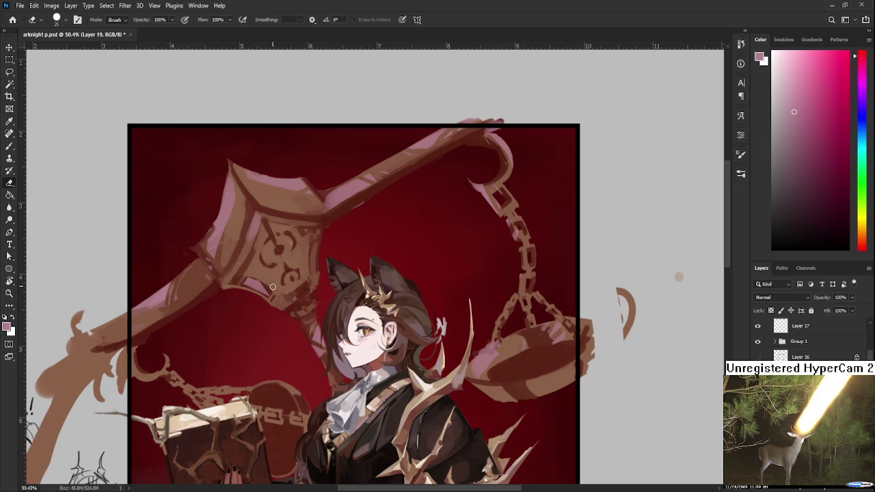
pyautogui.press('b')
pyautogui.press('e')
pyautogui.moveTo(262, 296)
pyautogui.mouseDown()
pyautogui.moveTo(257, 280)
pyautogui.moveTo(268, 293)
pyautogui.moveTo(253, 275)
pyautogui.mouseUp()
pyautogui.moveTo(327, 253)
pyautogui.mouseDown()
pyautogui.moveTo(308, 260)
pyautogui.moveTo(298, 286)
pyautogui.mouseUp()
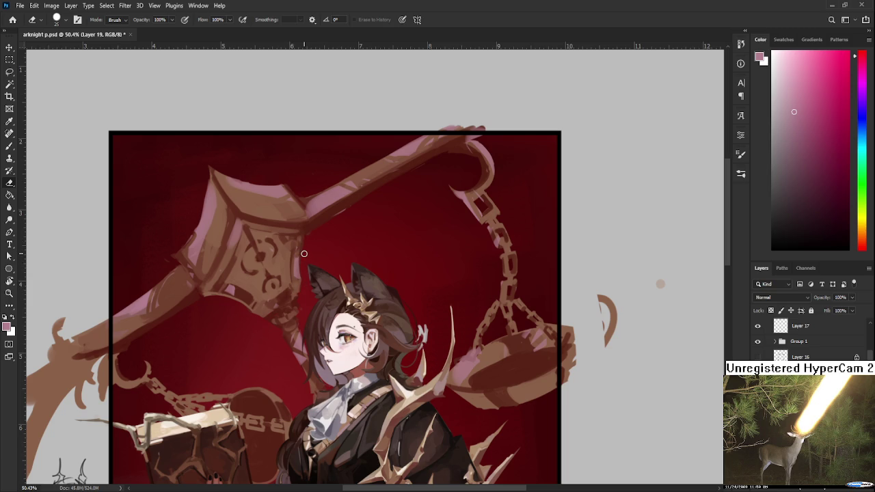
# Step: Fit the whole document in view and zoom to review the cleaned staff head
pyautogui.hotkey('ctrl', '0')
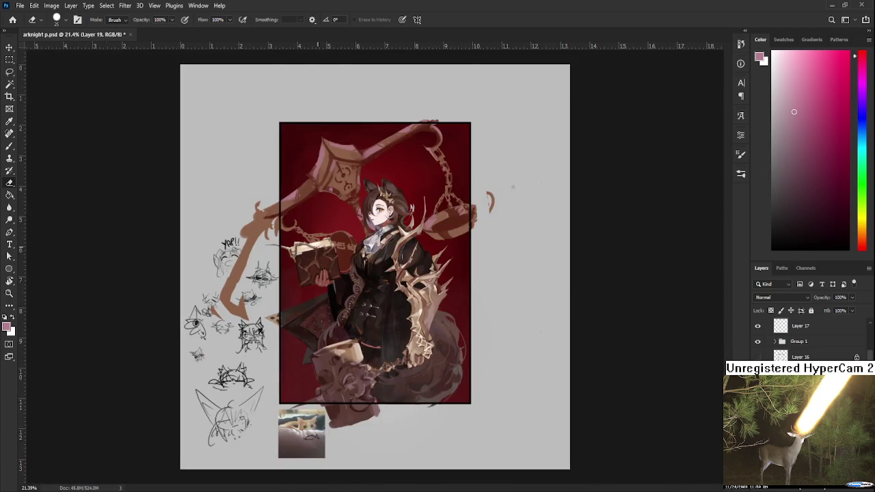
pyautogui.scroll(5, 355, 335)
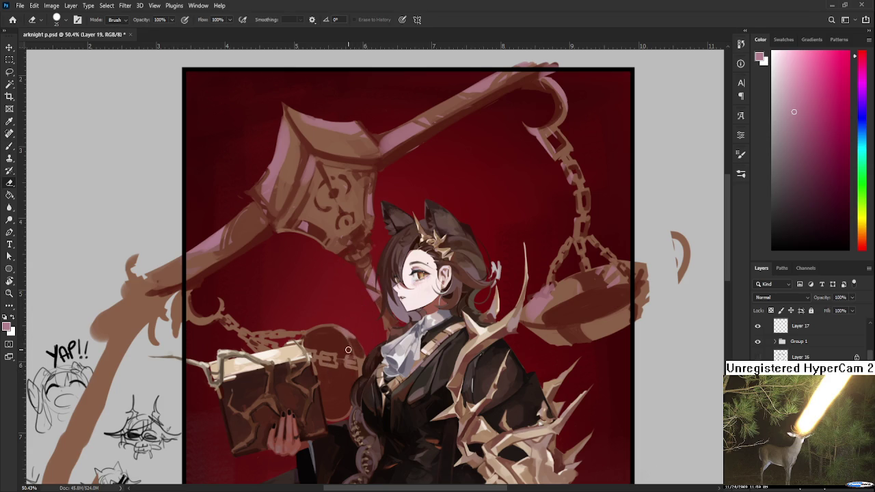
pyautogui.press('b')
pyautogui.press('b')
pyautogui.press('e')
pyautogui.scroll(3, 367, 317)
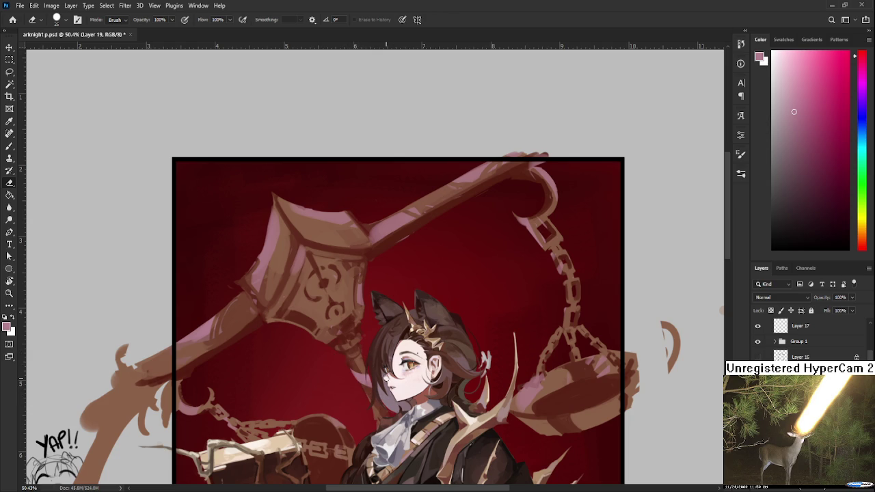
pyautogui.scroll(-2, 422, 348)
pyautogui.scroll(-3, 422, 348)
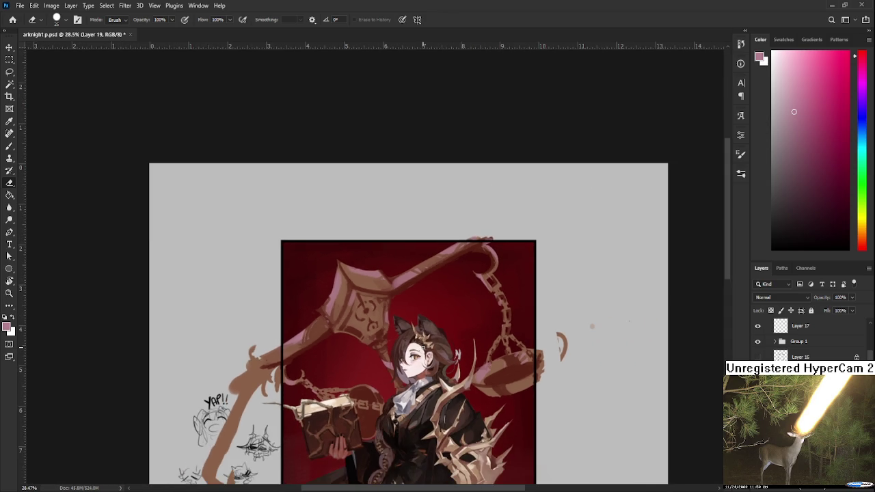
# Step: Erase along the staff head's right edge to trim its outline
pyautogui.scroll(3, 409, 330)
pyautogui.scroll(1, 397, 318)
pyautogui.scroll(1, 385, 308)
pyautogui.scroll(-1, 386, 307)
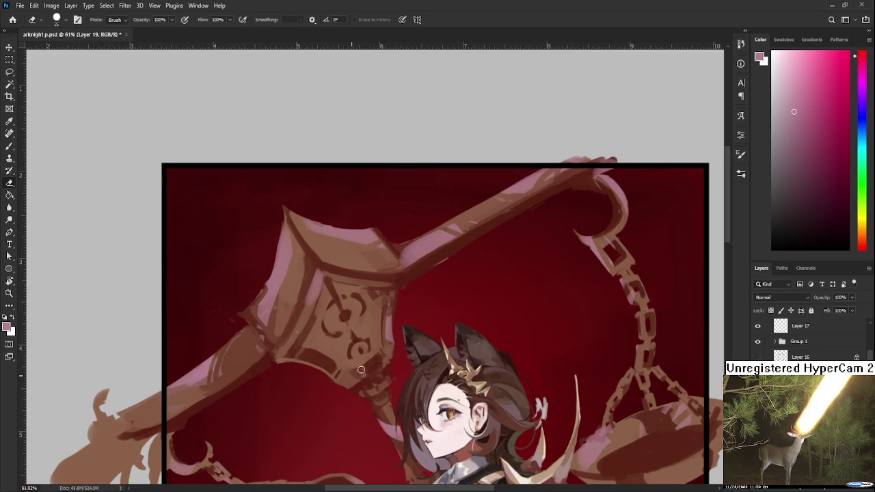
pyautogui.press('b')
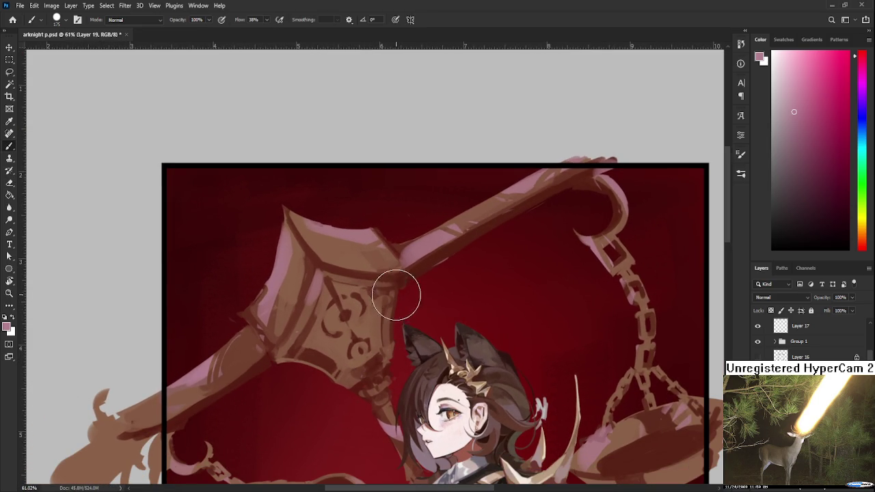
pyautogui.press('e')
pyautogui.moveTo(400, 308); pyautogui.dragTo(400, 349)
pyautogui.moveTo(387, 287); pyautogui.dragTo(381, 352)
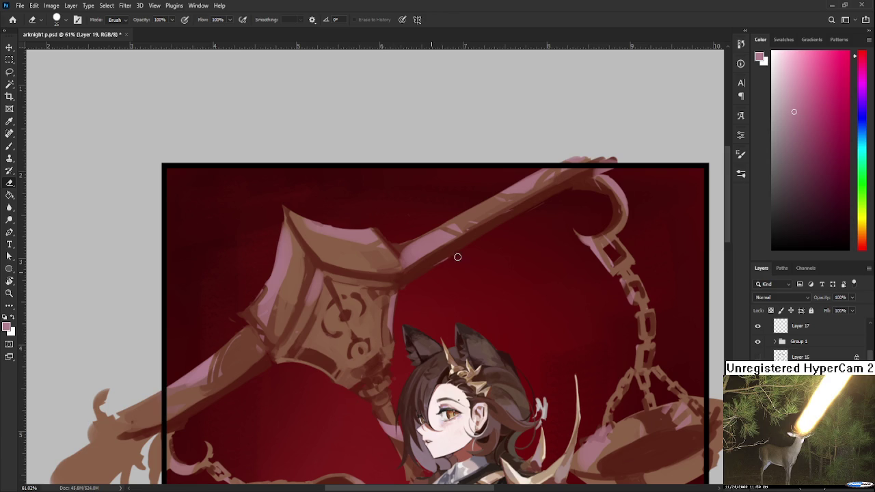
# Step: Dab a soft light pink highlight onto the staff shaft
pyautogui.scroll(3, 392, 264)
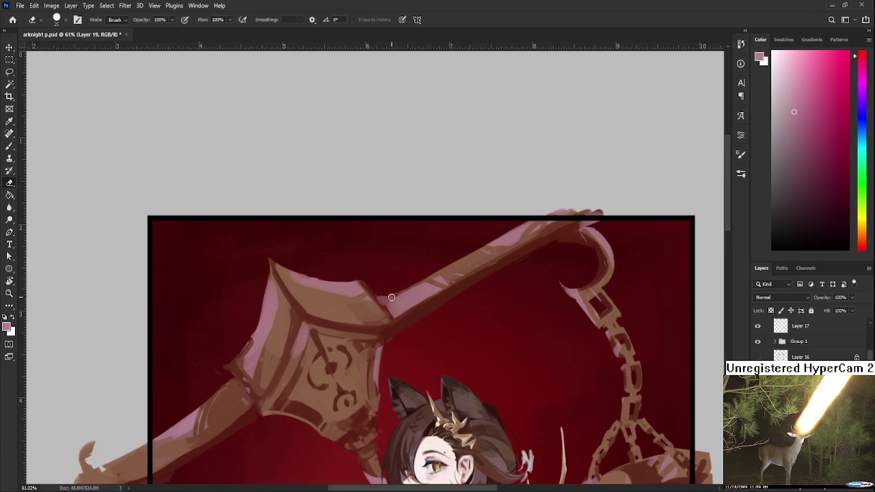
pyautogui.press('b')
pyautogui.press('e')
pyautogui.moveTo(485, 260); pyautogui.dragTo(408, 291)
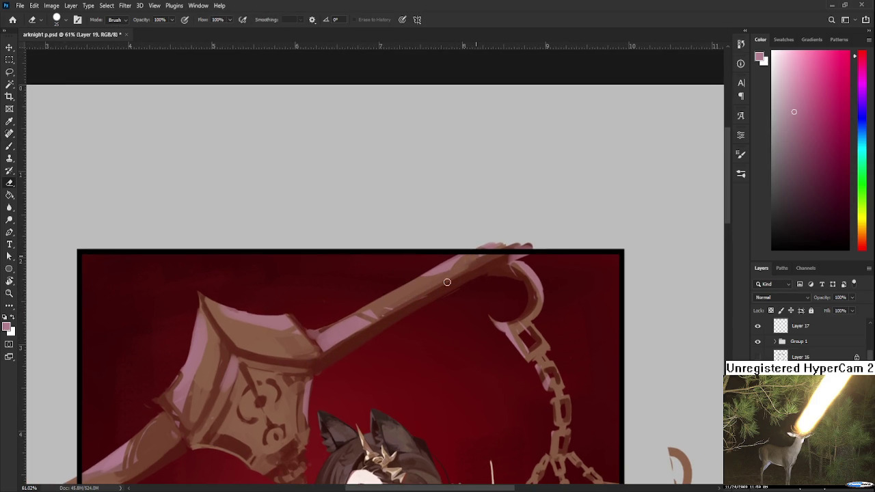
pyautogui.press('b')
pyautogui.click(381, 315)
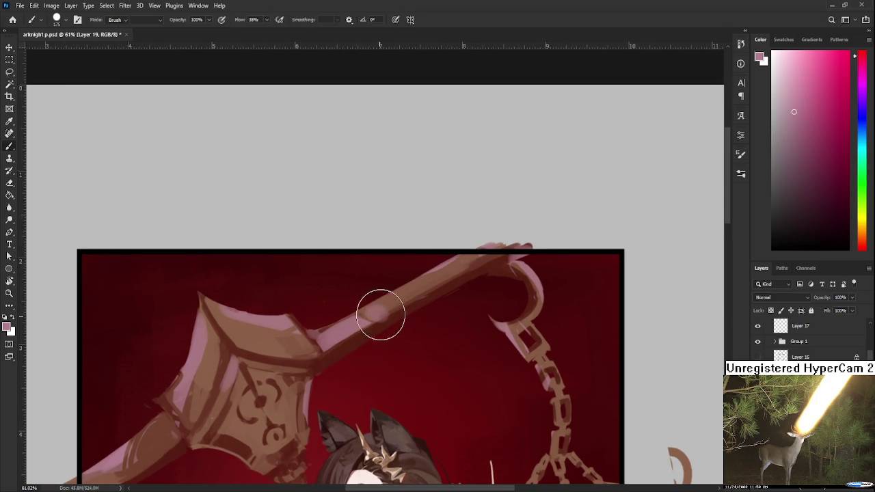
pyautogui.press('e')
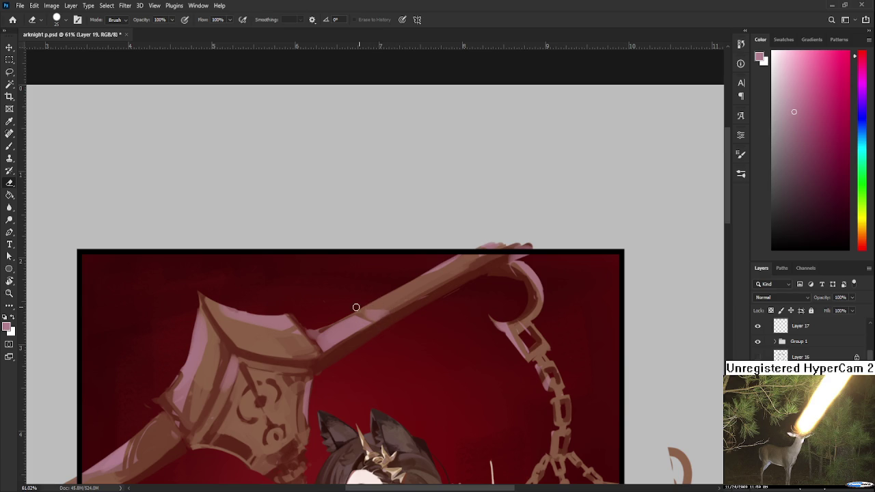
# Step: Inspect the shaft tip, chain and scale pan up close
pyautogui.scroll(2, 387, 311)
pyautogui.hscroll(3, 386, 311)
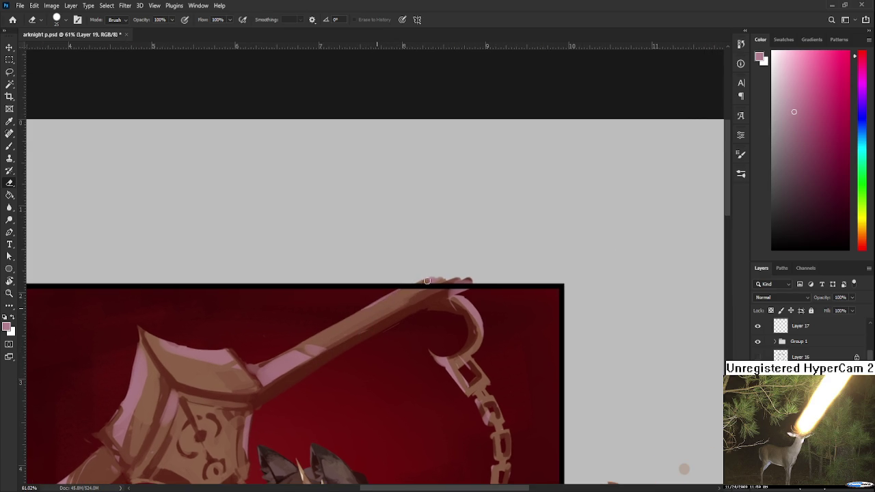
pyautogui.moveTo(441, 308); pyautogui.dragTo(422, 284)
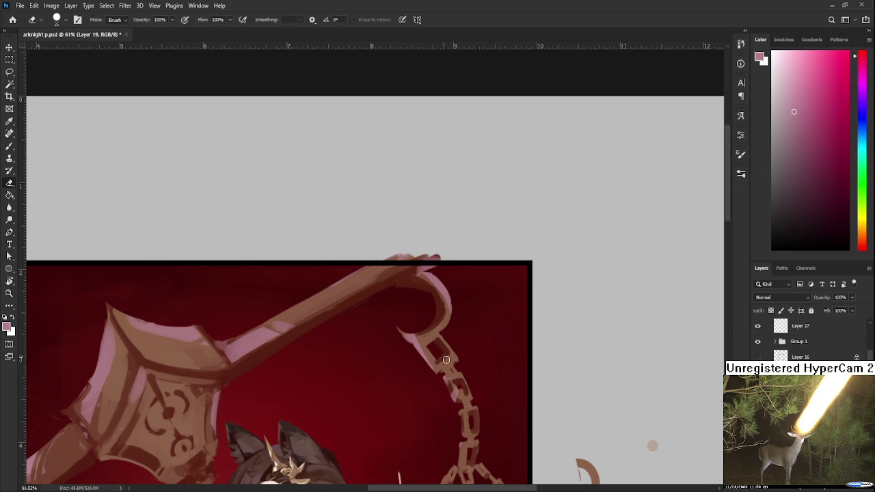
pyautogui.moveTo(488, 423); pyautogui.dragTo(427, 306)
pyautogui.press('b')
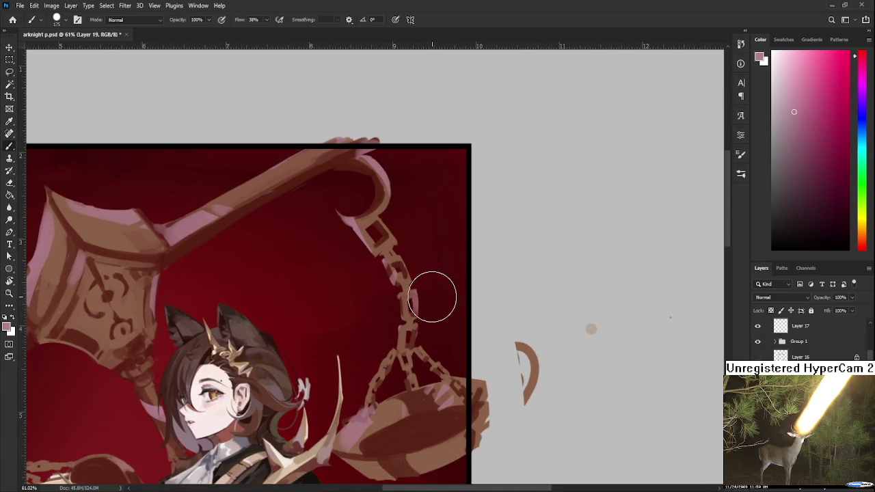
pyautogui.press('e')
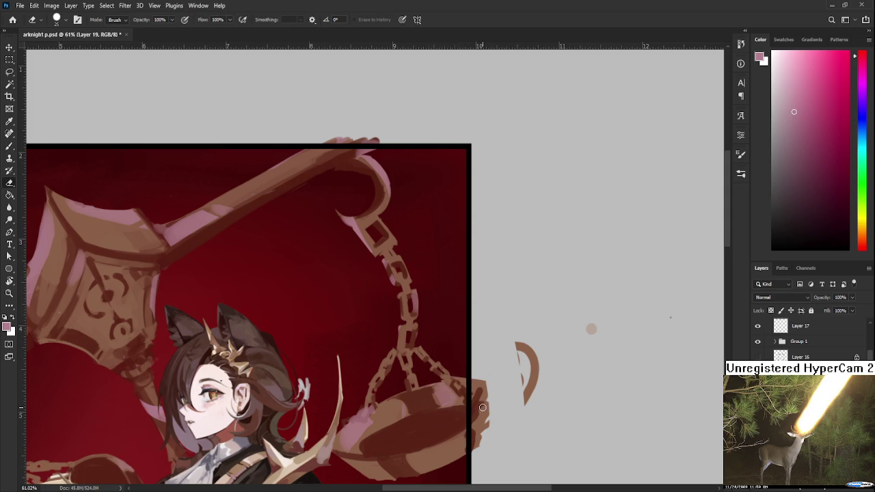
pyautogui.scroll(-3, 327, 363)
pyautogui.scroll(1, 240, 324)
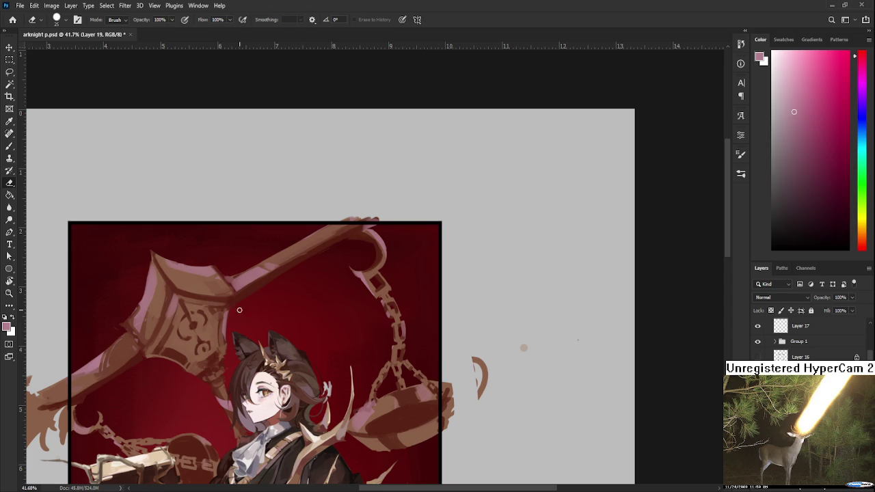
# Step: Recentre on the staff head, then zoom out to the whole painting
pyautogui.moveTo(215, 342); pyautogui.dragTo(282, 302)
pyautogui.press('b')
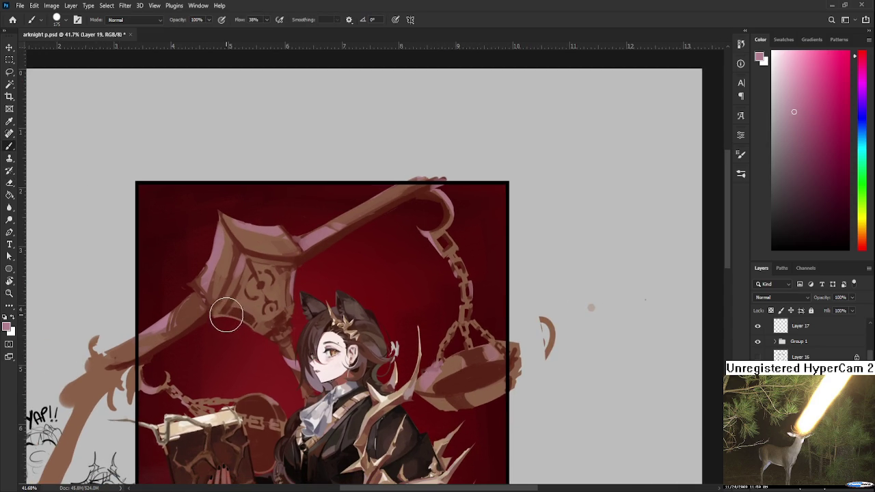
pyautogui.press('e')
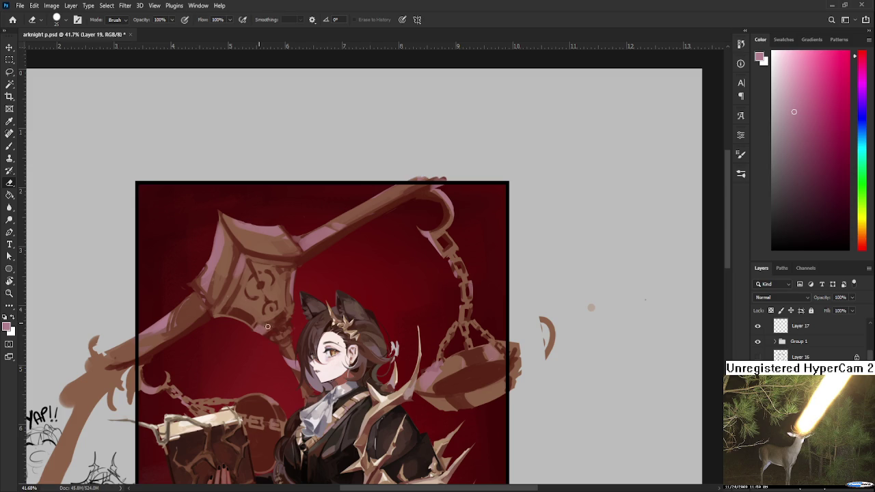
pyautogui.scroll(-3, 291, 319)
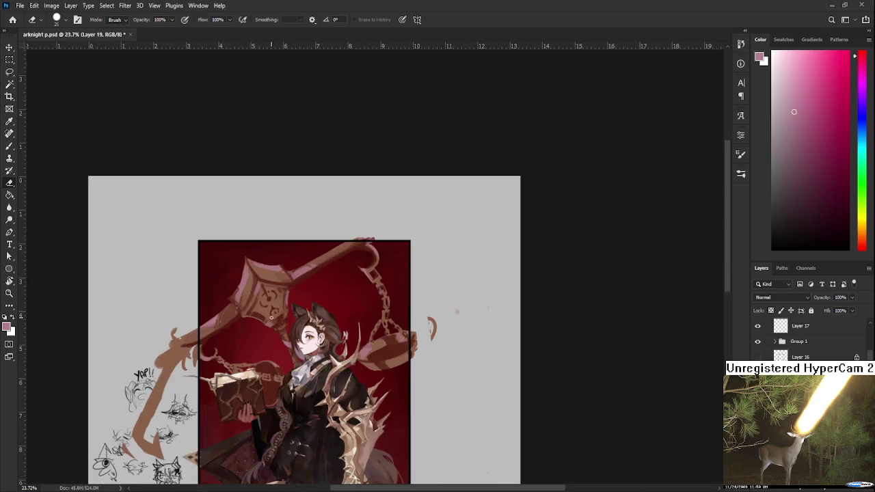
pyautogui.scroll(-3, 290, 316)
pyautogui.scroll(-2, 289, 315)
pyautogui.scroll(5, 373, 266)
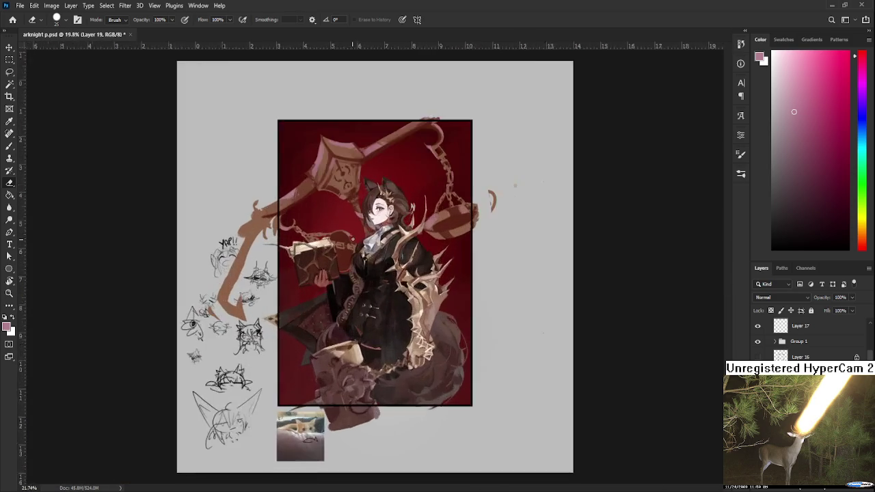
pyautogui.scroll(3, 373, 267)
pyautogui.moveTo(405, 270)
pyautogui.mouseDown()
pyautogui.moveTo(405, 383)
pyautogui.moveTo(323, 280)
pyautogui.mouseUp()
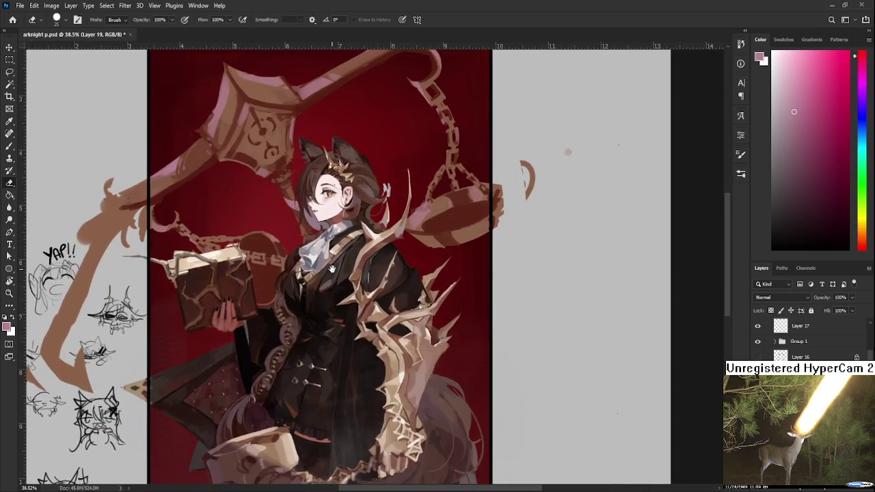
# Step: Sample a pinkish-brown and paint a highlight along the hammer head's lower-left edge
pyautogui.scroll(2, 380, 404)
pyautogui.press('b')
pyautogui.keyDown('alt'); pyautogui.click(434, 373); pyautogui.keyUp('alt')
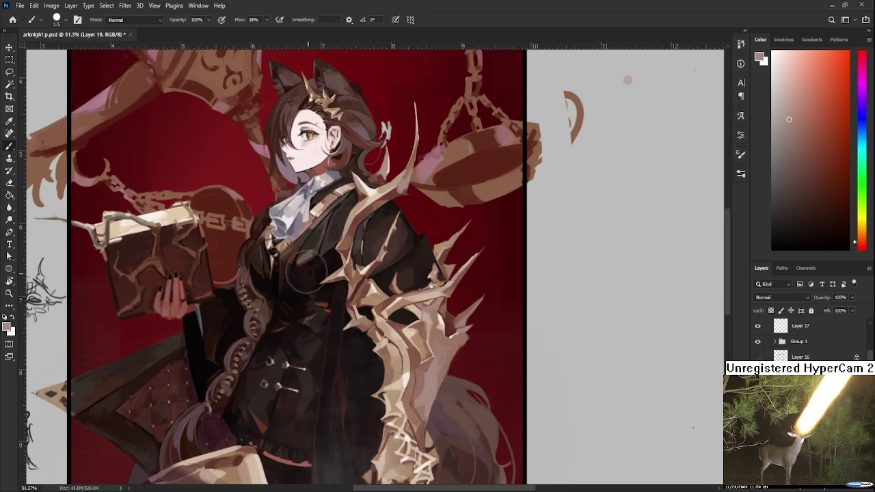
pyautogui.scroll(-1, 520, 366)
pyautogui.moveTo(586, 307); pyautogui.dragTo(620, 359)
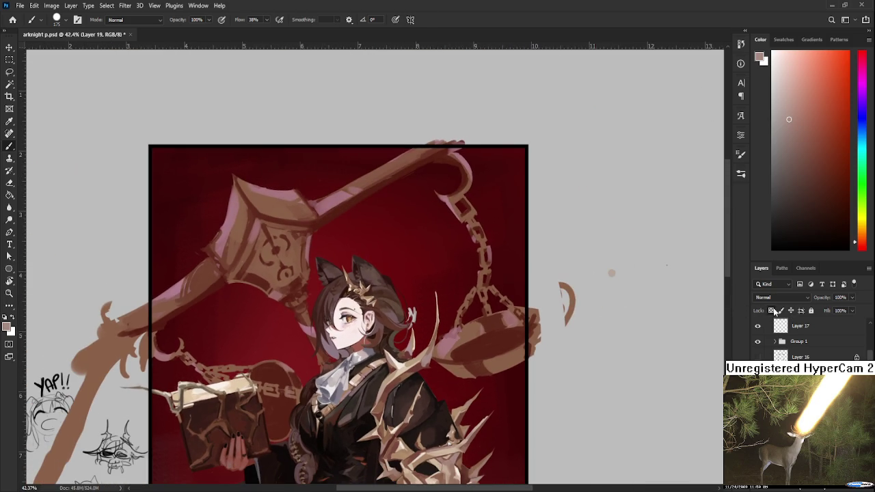
pyautogui.moveTo(244, 207); pyautogui.dragTo(208, 225)
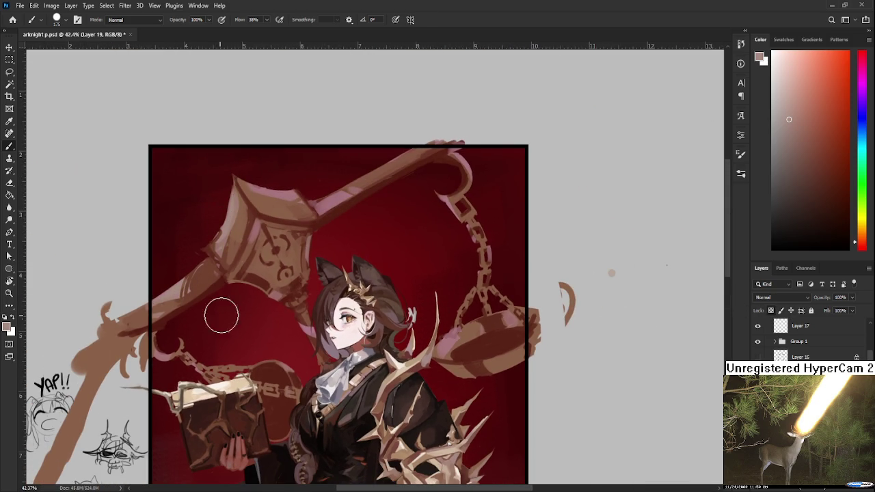
pyautogui.scroll(-2, 222, 316)
pyautogui.moveTo(331, 417)
pyautogui.mouseDown()
pyautogui.moveTo(325, 311)
pyautogui.moveTo(315, 373)
pyautogui.mouseUp()
# Step: Fade the highlight paint layer (Layer 19) to 57% opacity
pyautogui.scroll(1, 252, 298)
pyautogui.press('6')
pyautogui.press('3')
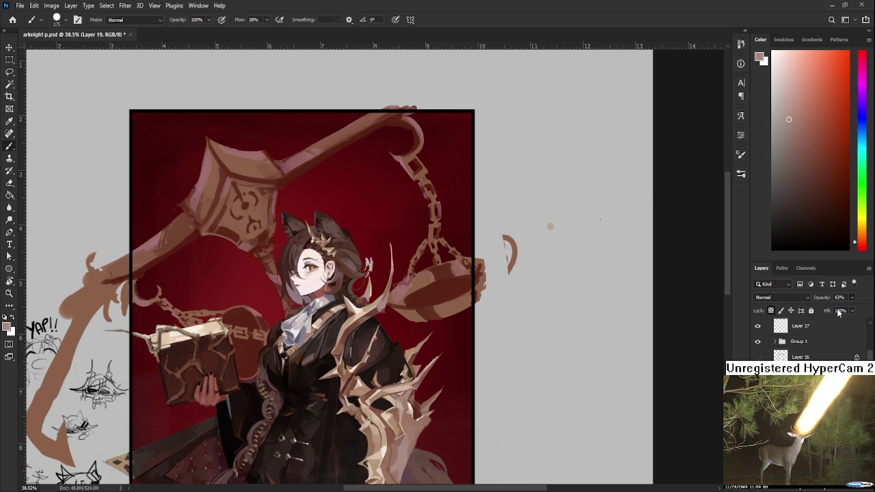
pyautogui.write('47')
pyautogui.moveTo(456, 279); pyautogui.dragTo(470, 308)
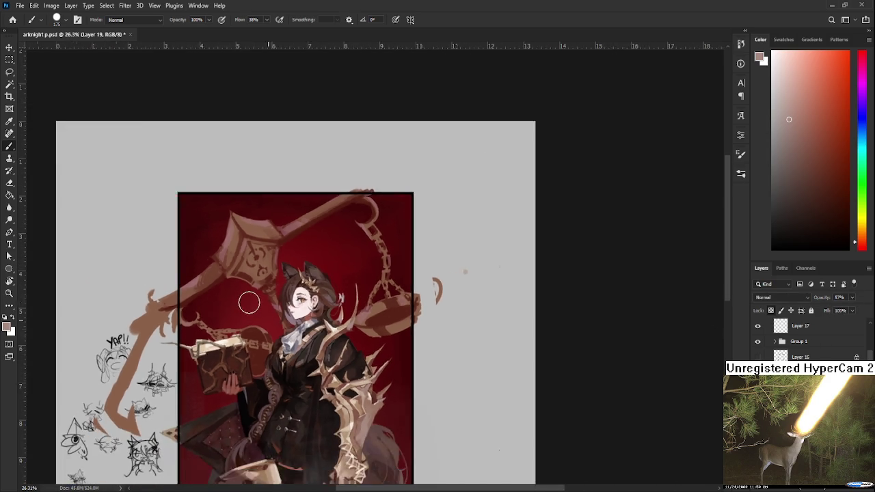
pyautogui.scroll(-5, 346, 243)
pyautogui.scroll(1, 376, 335)
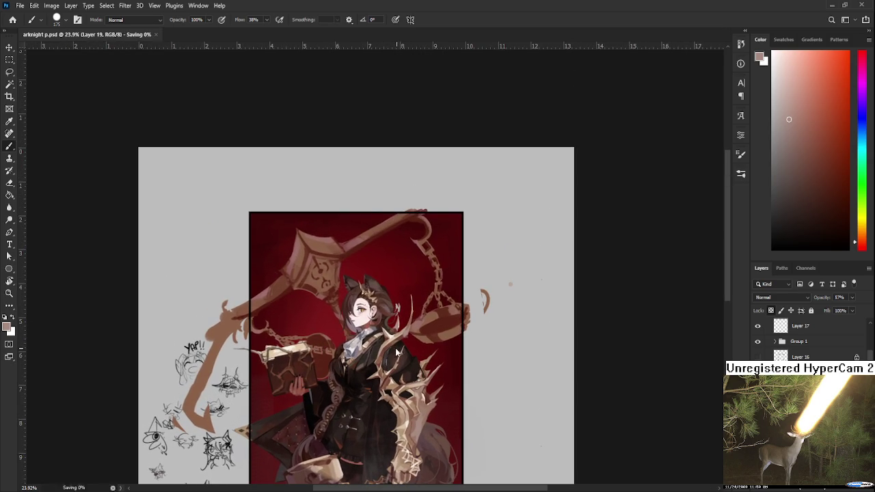
pyautogui.scroll(1, 373, 332)
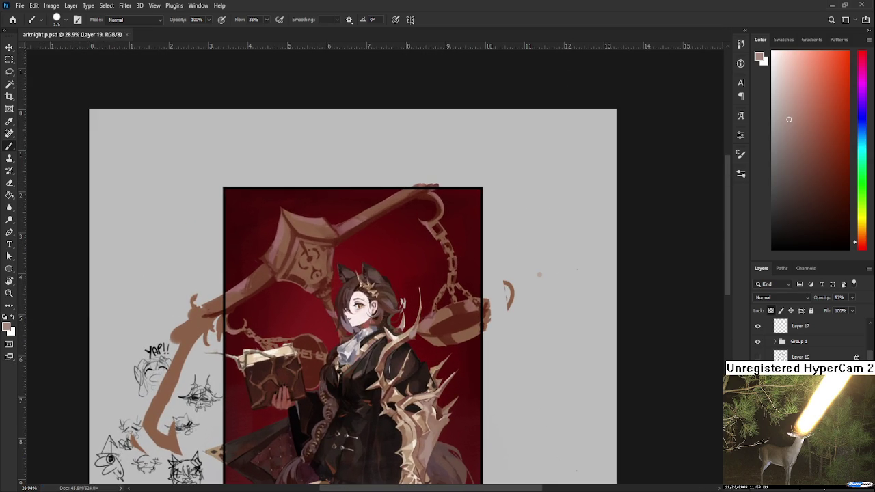
pyautogui.hotkey('alt', '[')
# Step: Try a faint dark blue wash over hair and book, undo it, and sample background red
pyautogui.keyDown('alt'); pyautogui.click(417, 272); pyautogui.keyUp('alt')
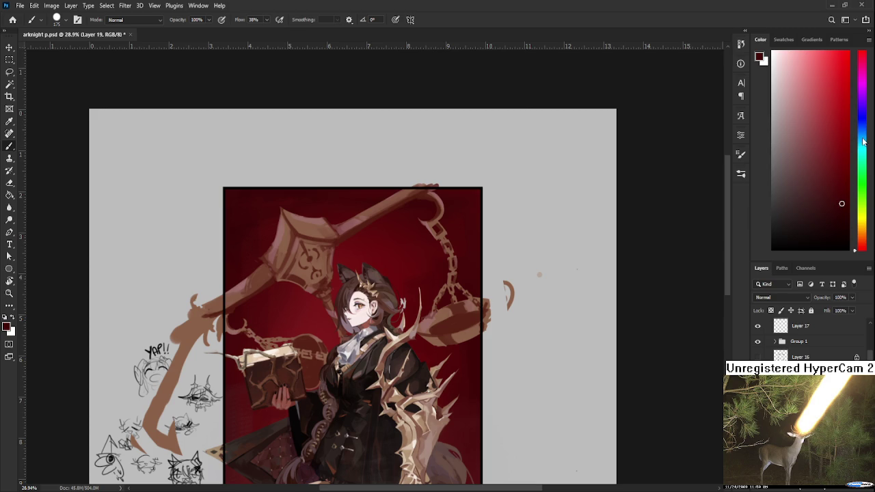
pyautogui.moveTo(864, 141); pyautogui.dragTo(862, 114)
pyautogui.click(810, 170)
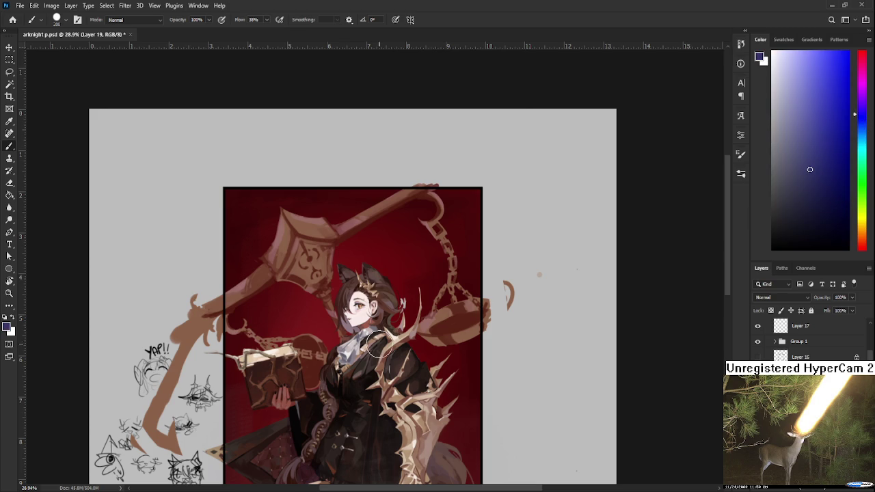
pyautogui.moveTo(314, 359); pyautogui.dragTo(332, 345)
pyautogui.hotkey('ctrl', 'z')
pyautogui.keyDown('alt'); pyautogui.click(430, 276); pyautogui.keyUp('alt')
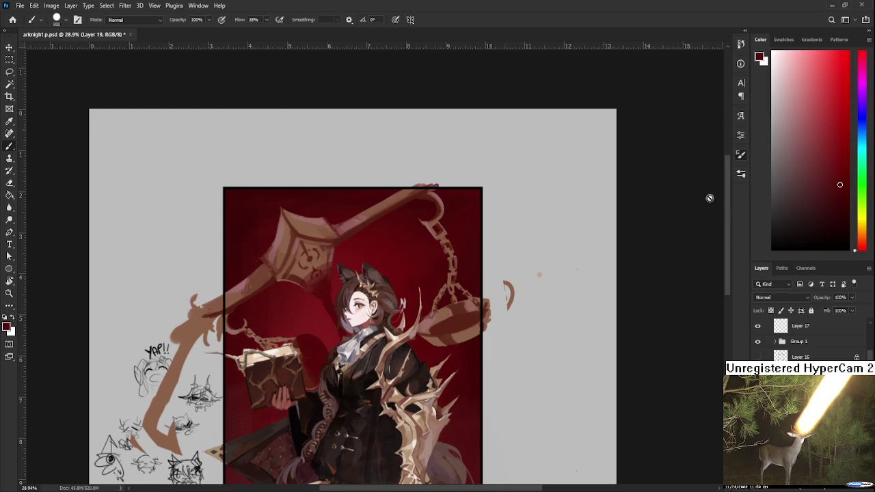
# Step: Lasso around the figure and paint darker red shading above the book with a 150 brush
pyautogui.press('.')
pyautogui.press('l')
pyautogui.moveTo(277, 482); pyautogui.dragTo(451, 318)
pyautogui.press('b')
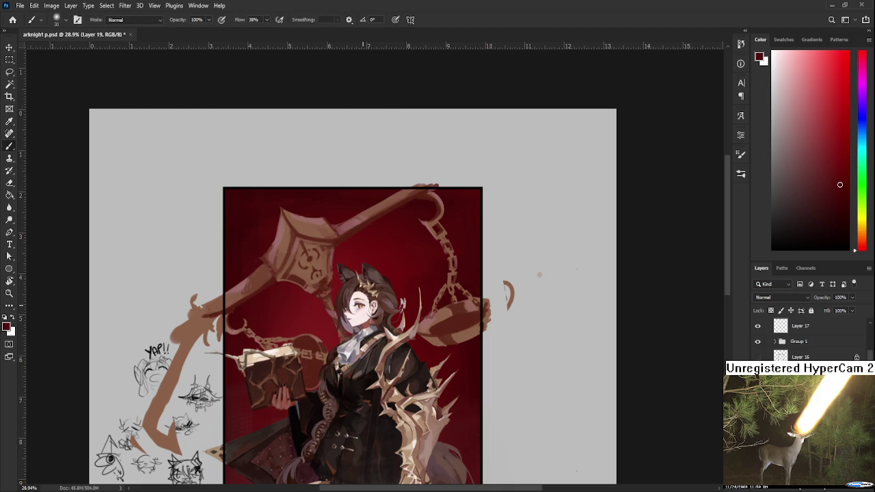
pyautogui.press(']')
pyautogui.press(']')
pyautogui.press(']')
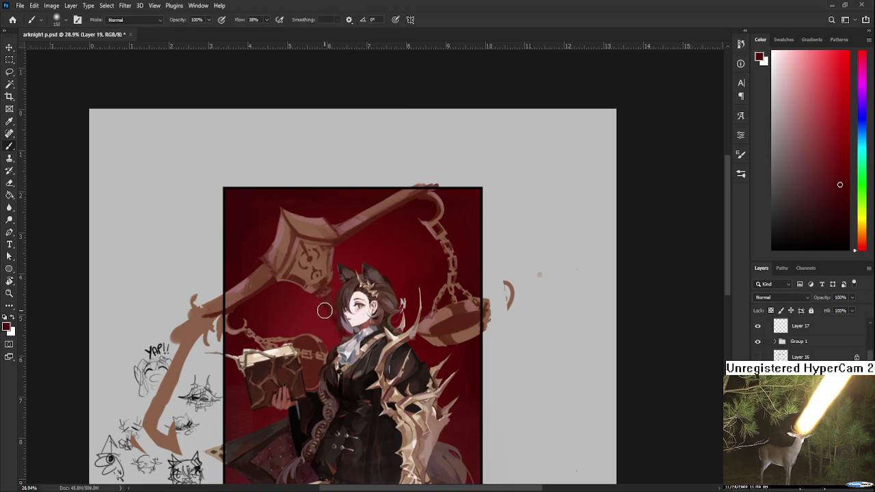
pyautogui.click(841, 211)
pyautogui.press('e')
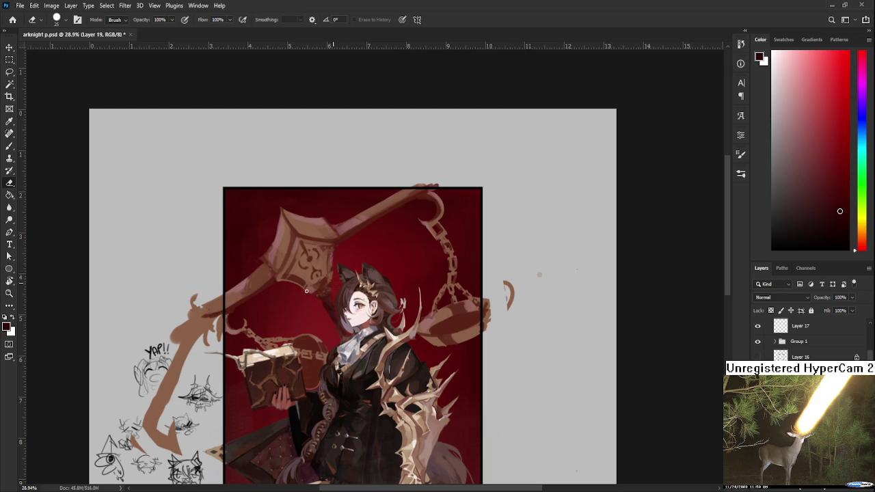
pyautogui.press('b')
pyautogui.moveTo(320, 337)
pyautogui.mouseDown()
pyautogui.moveTo(322, 355)
pyautogui.moveTo(314, 330)
pyautogui.mouseUp()
pyautogui.press('e')
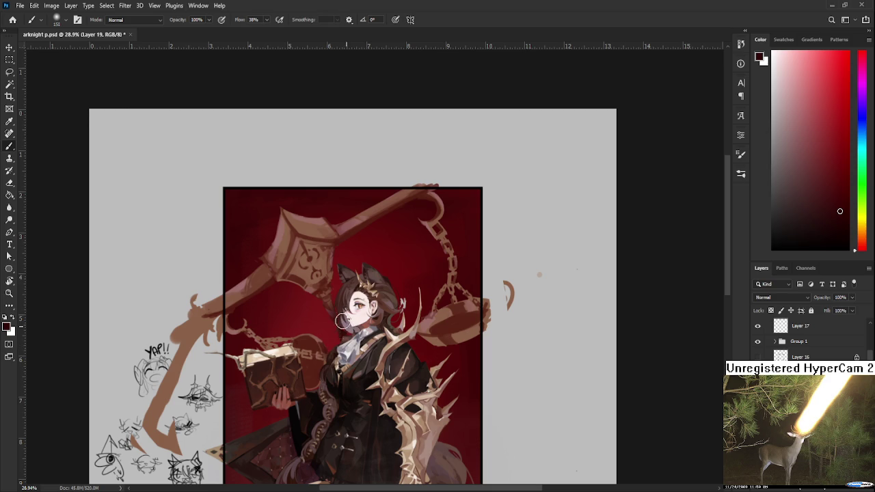
# Step: Shade the scale pan and its right edge a darker red-brown
pyautogui.scroll(3, 326, 309)
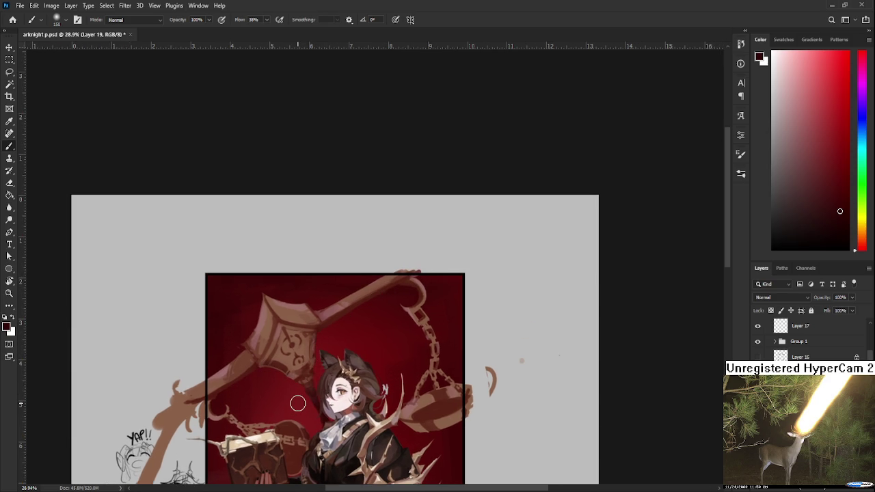
pyautogui.scroll(-2, 373, 336)
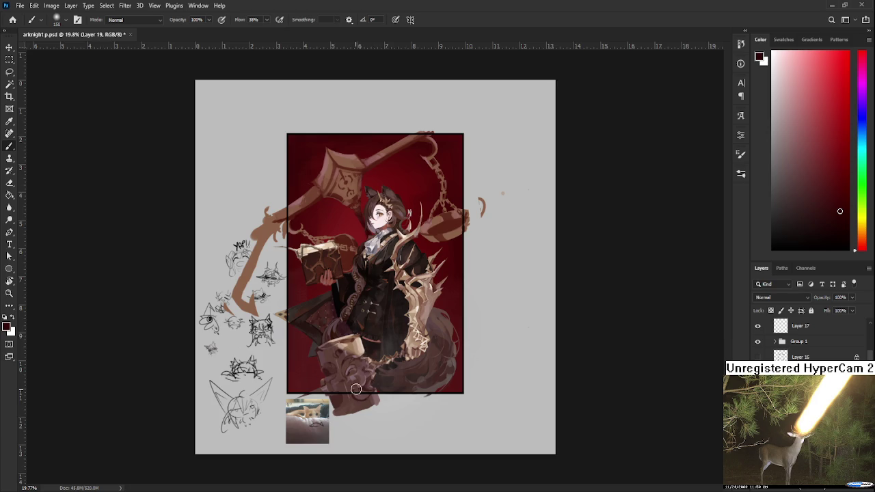
pyautogui.scroll(2, 356, 389)
pyautogui.moveTo(428, 292); pyautogui.dragTo(353, 439)
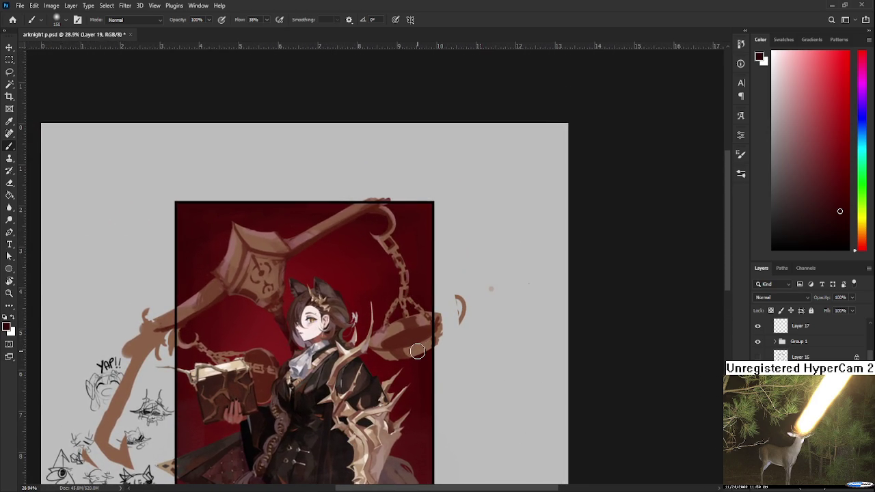
pyautogui.moveTo(417, 353); pyautogui.dragTo(441, 337)
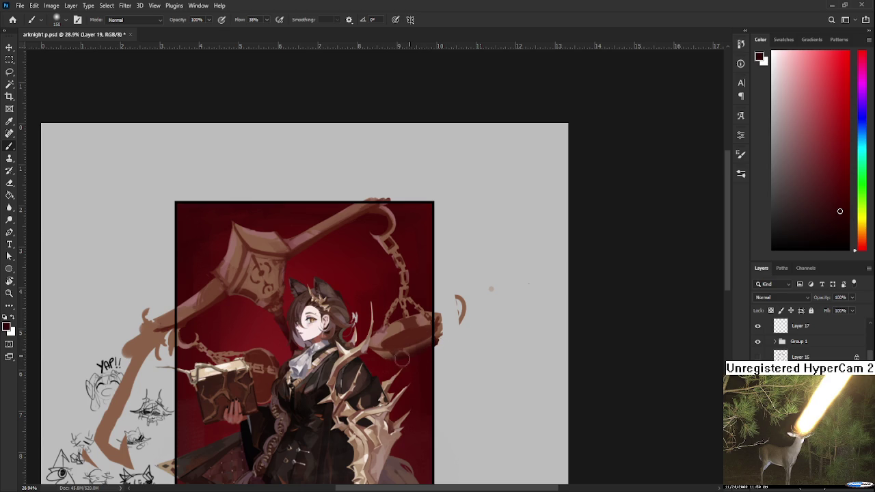
pyautogui.keyDown('alt'); pyautogui.click(424, 354); pyautogui.keyUp('alt')
pyautogui.moveTo(424, 355); pyautogui.dragTo(441, 335)
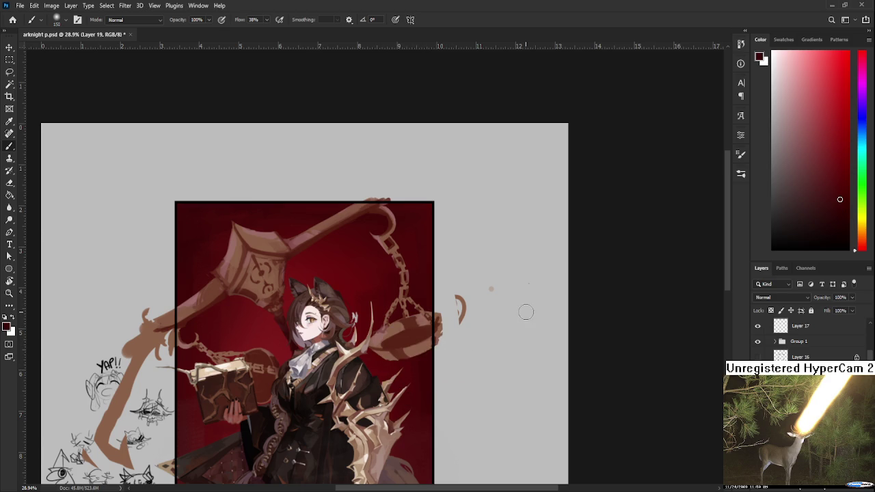
# Step: Shift the view down over the artwork and enlarge the brush to 600
pyautogui.scroll(-3, 525, 311)
pyautogui.scroll(3, 510, 289)
pyautogui.moveTo(486, 312); pyautogui.dragTo(498, 457)
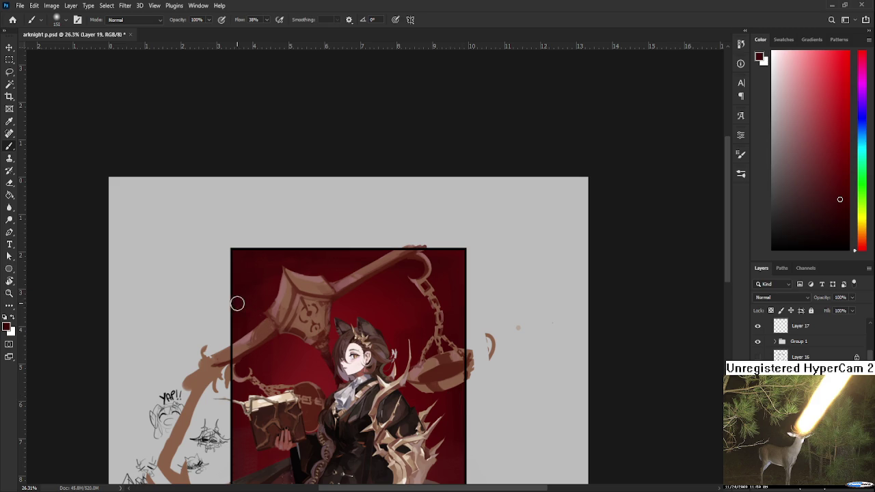
pyautogui.press(']')
pyautogui.press(']')
pyautogui.press(']')
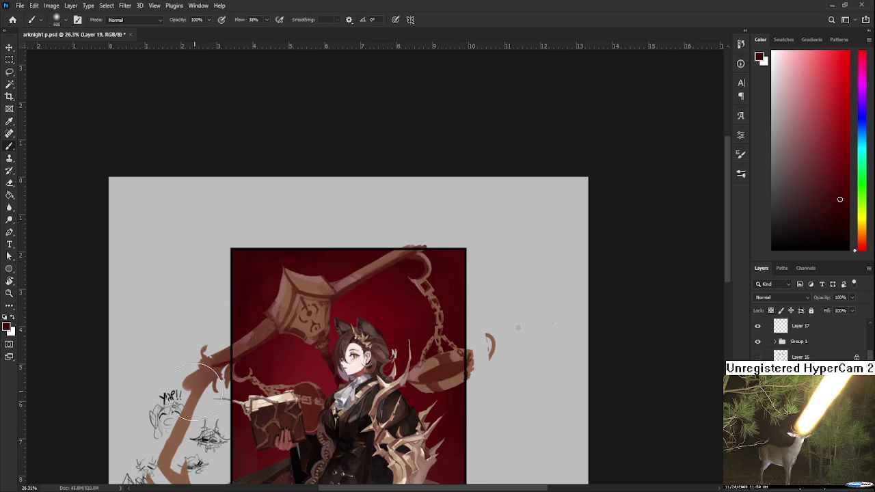
pyautogui.scroll(-3, 471, 206)
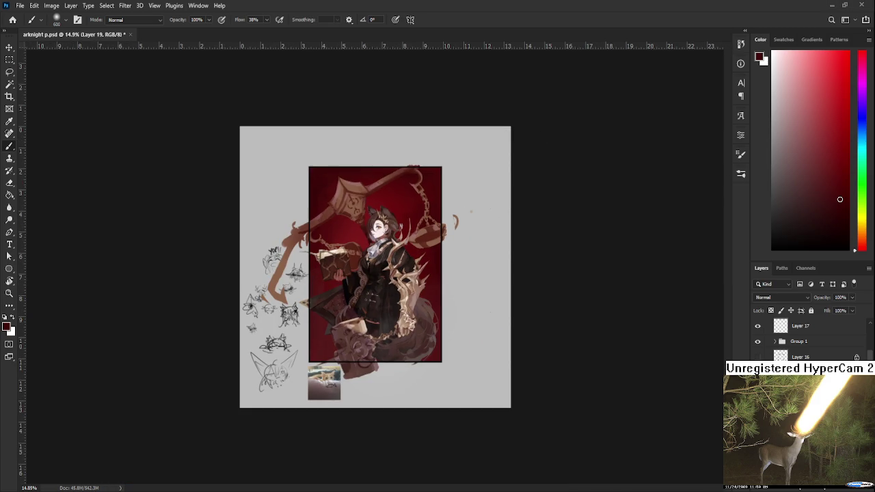
pyautogui.scroll(2, 361, 160)
pyautogui.scroll(5, 349, 143)
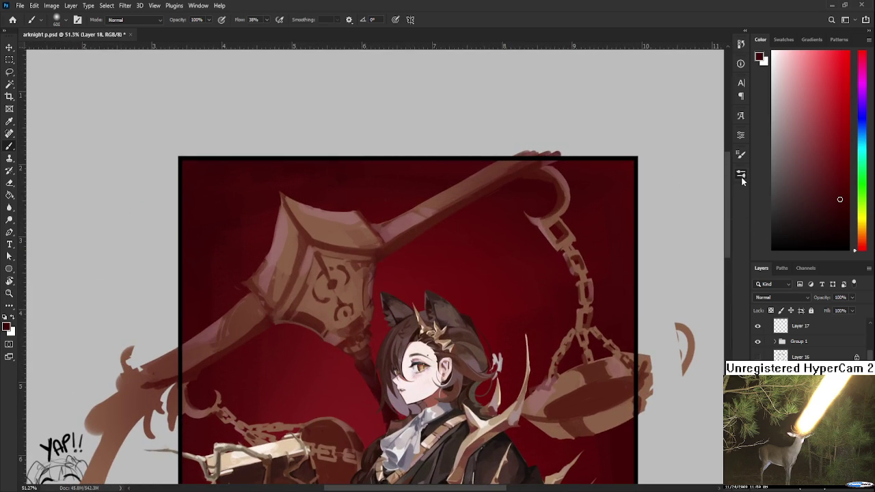
# Step: Shrink the brush to 25 and sample tan and red-brown tones from the hammer head
pyautogui.press('[')
pyautogui.press('[')
pyautogui.press('[')
pyautogui.keyDown('alt'); pyautogui.click(286, 255); pyautogui.keyUp('alt')
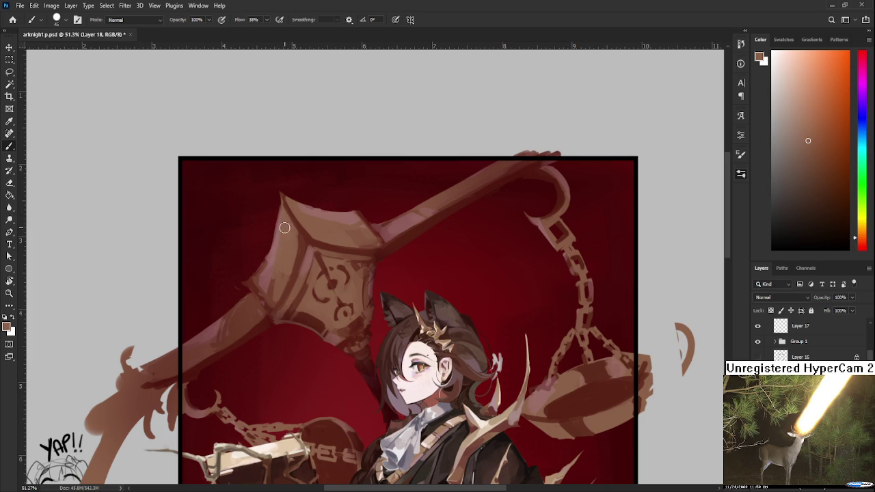
pyautogui.keyDown('alt'); pyautogui.click(264, 258); pyautogui.keyUp('alt')
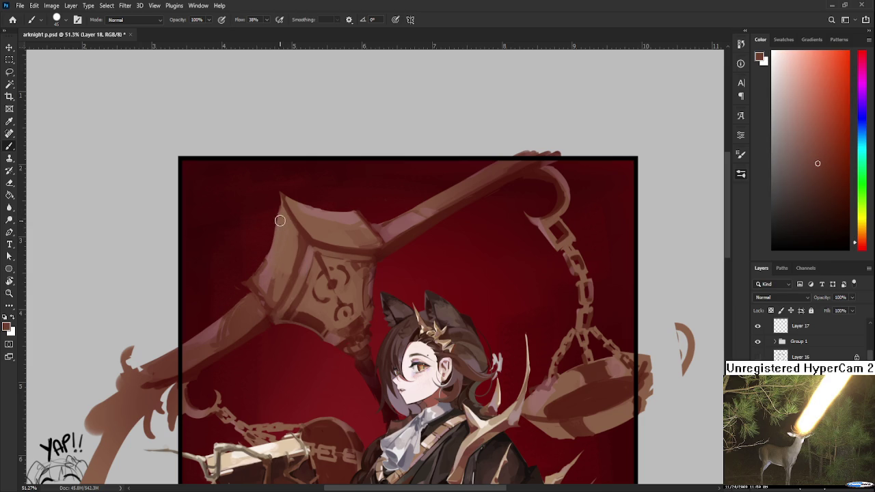
pyautogui.keyDown('alt'); pyautogui.click(274, 248); pyautogui.keyUp('alt')
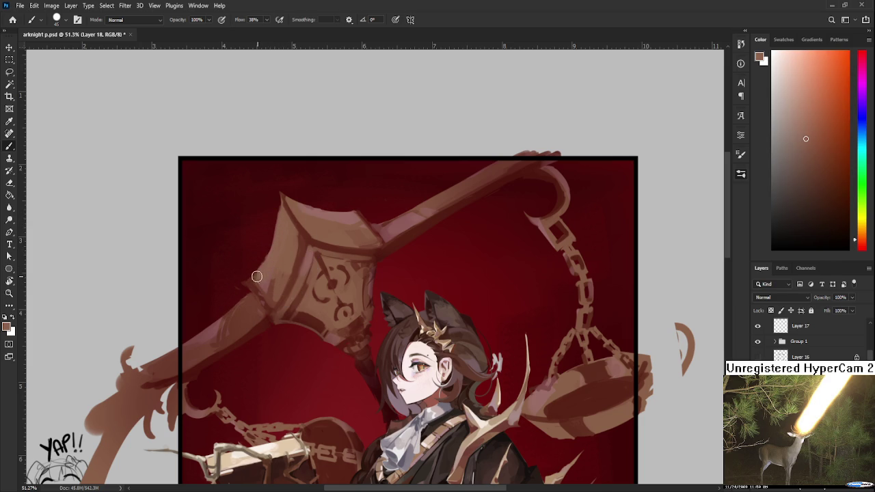
pyautogui.press('e')
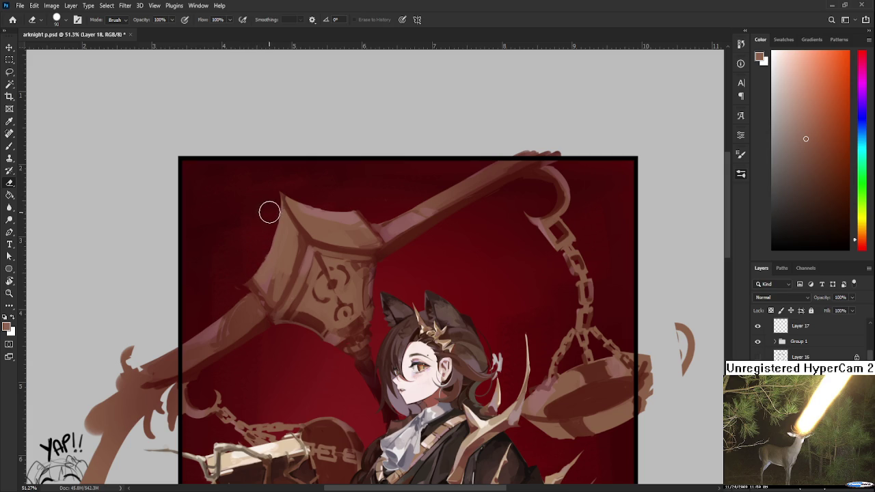
pyautogui.press('b')
# Step: Sample repeatedly across the hammer head to settle on an orange-red brown
pyautogui.keyDown('alt'); pyautogui.click(302, 213); pyautogui.keyUp('alt')
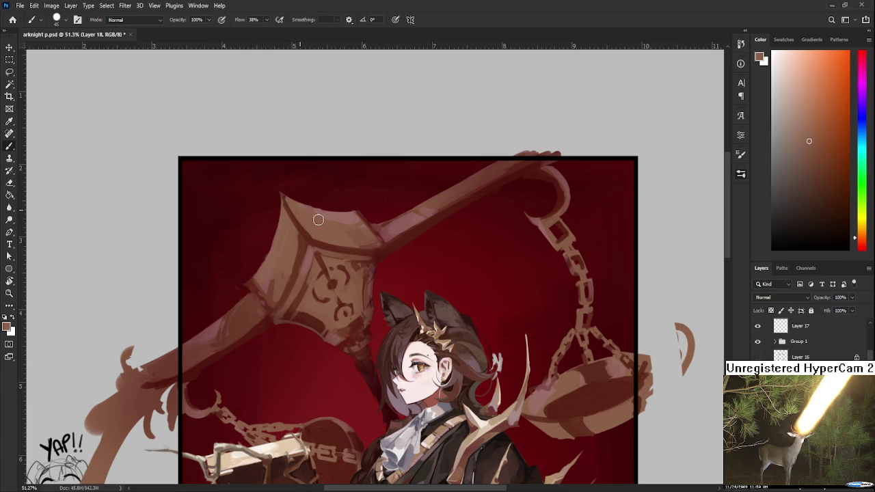
pyautogui.keyDown('alt'); pyautogui.click(358, 220); pyautogui.keyUp('alt')
pyautogui.keyDown('alt'); pyautogui.click(363, 233); pyautogui.keyUp('alt')
pyautogui.keyDown('alt'); pyautogui.click(355, 222); pyautogui.keyUp('alt')
pyautogui.keyDown('alt'); pyautogui.click(350, 225); pyautogui.keyUp('alt')
pyautogui.keyDown('alt'); pyautogui.click(355, 218); pyautogui.keyUp('alt')
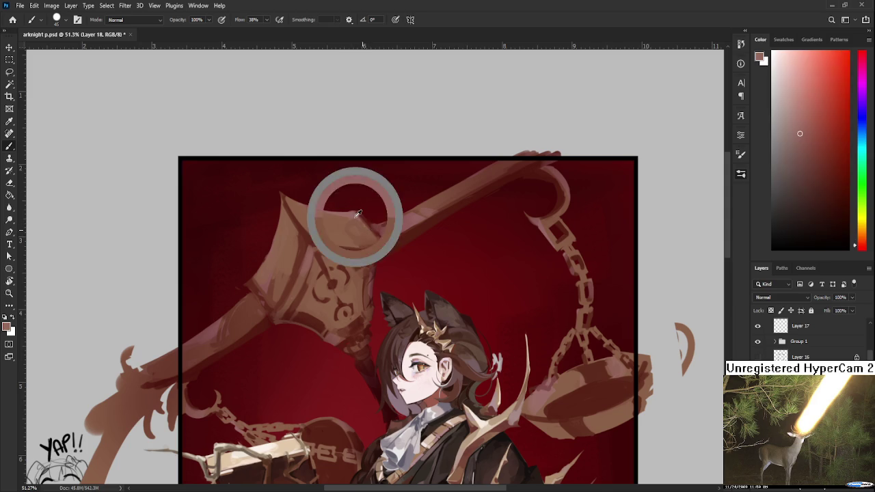
pyautogui.keyDown('alt'); pyautogui.click(348, 228); pyautogui.keyUp('alt')
pyautogui.keyDown('alt'); pyautogui.click(354, 214); pyautogui.keyUp('alt')
pyautogui.keyDown('alt'); pyautogui.click(364, 227); pyautogui.keyUp('alt')
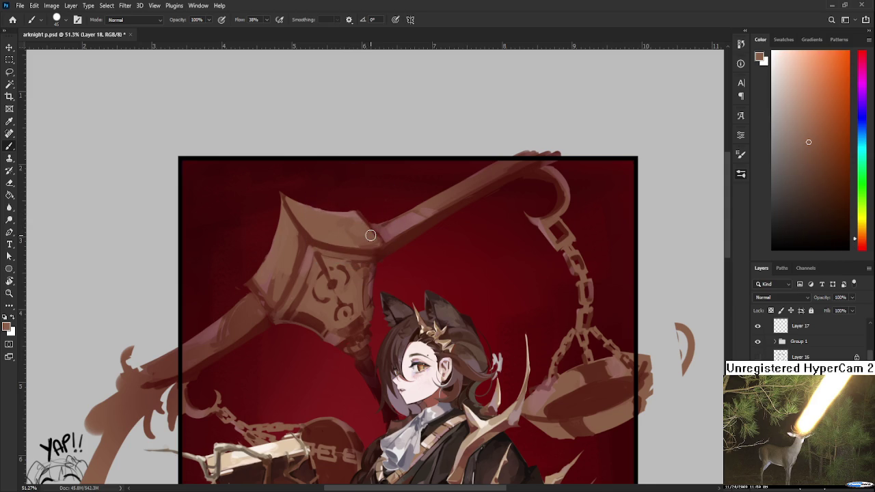
# Step: Sample the background's deep red as the next paint colour
pyautogui.keyDown('alt'); pyautogui.scroll(-3, 371, 235); pyautogui.keyUp('alt')
pyautogui.keyDown('alt'); pyautogui.scroll(-2, 371, 236); pyautogui.keyUp('alt')
pyautogui.keyDown('alt'); pyautogui.scroll(2, 373, 236); pyautogui.keyUp('alt')
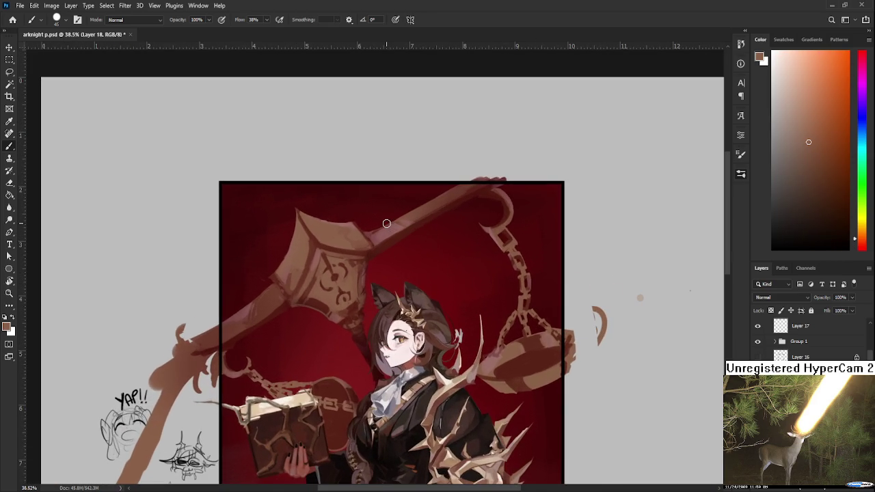
pyautogui.keyDown('alt'); pyautogui.click(400, 214); pyautogui.keyUp('alt')
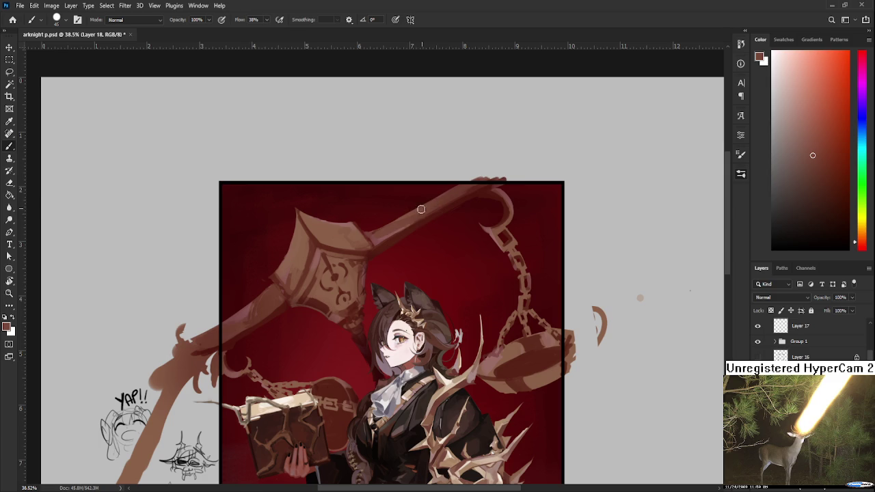
pyautogui.keyDown('alt'); pyautogui.click(371, 237); pyautogui.keyUp('alt')
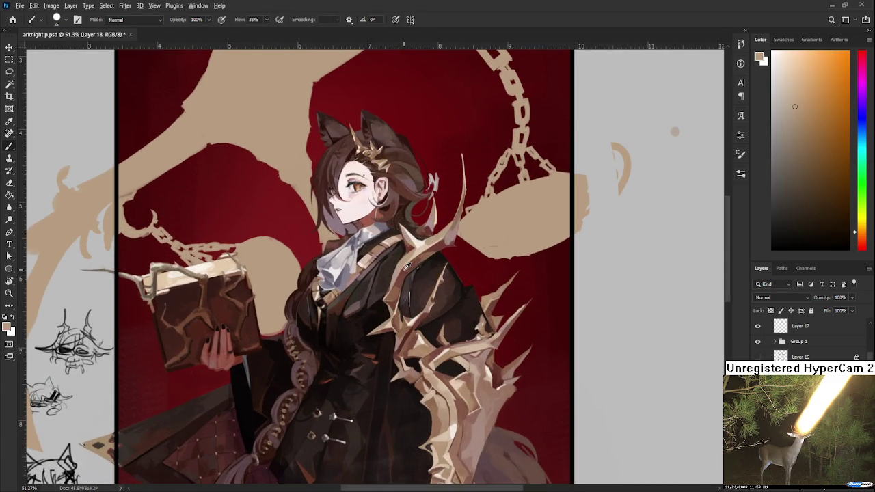
pyautogui.keyDown('alt'); pyautogui.click(404, 270); pyautogui.keyUp('alt')
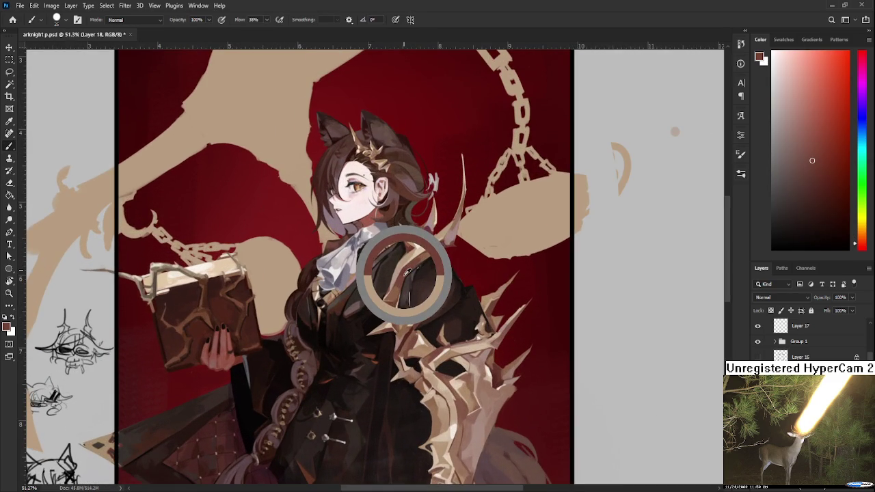
pyautogui.scroll(1, 517, 250)
pyautogui.scroll(1, 499, 260)
pyautogui.scroll(1, 479, 270)
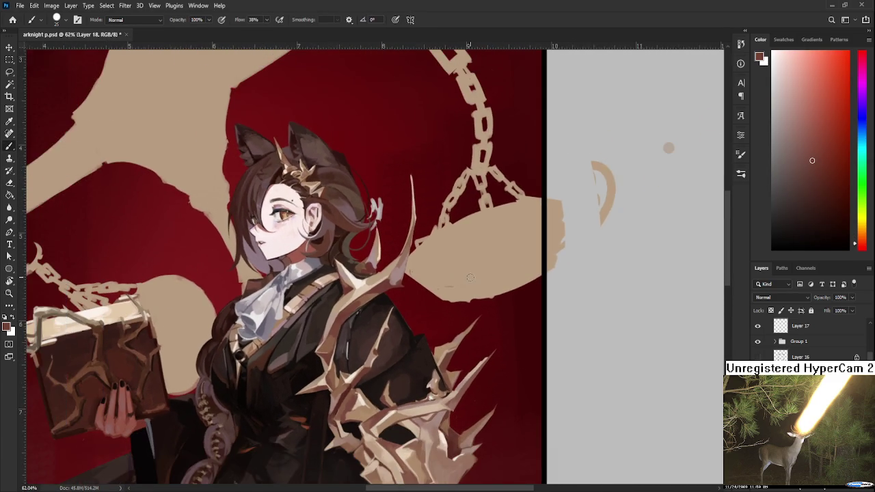
pyautogui.scroll(1, 470, 277)
pyautogui.scroll(-1, 476, 280)
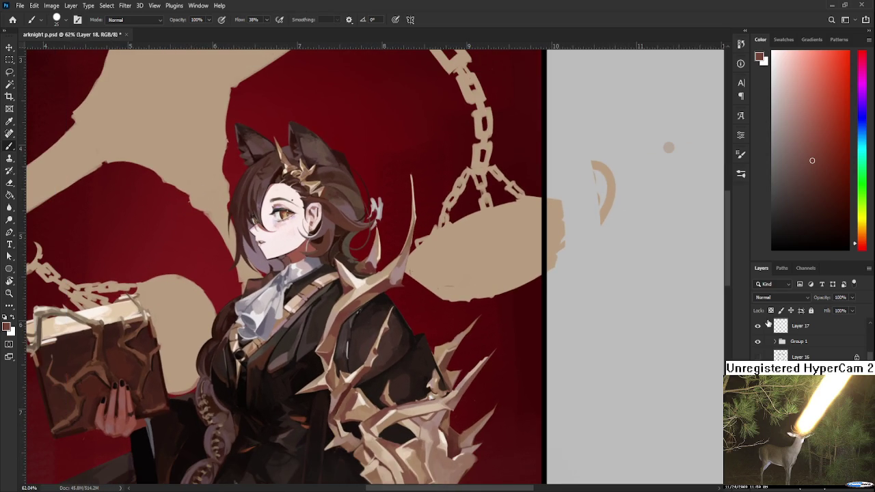
pyautogui.press('r')
pyautogui.moveTo(551, 324); pyautogui.dragTo(348, 349)
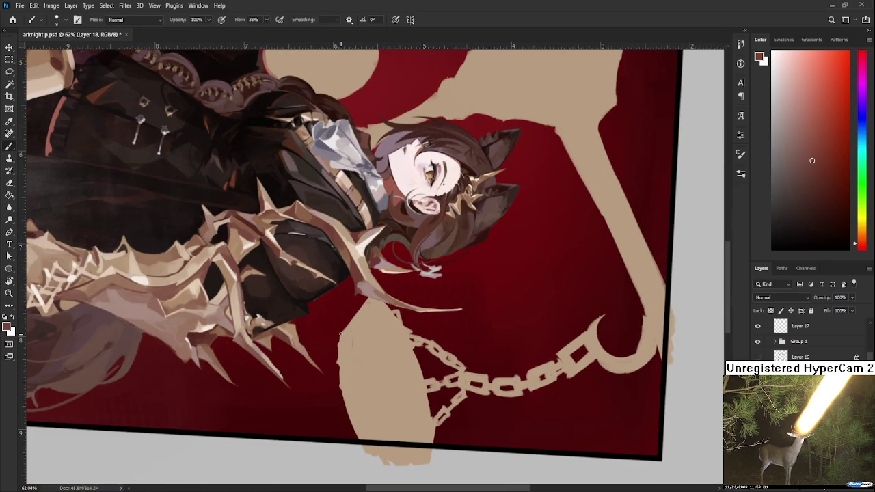
pyautogui.press('r')
pyautogui.moveTo(361, 370); pyautogui.dragTo(481, 257)
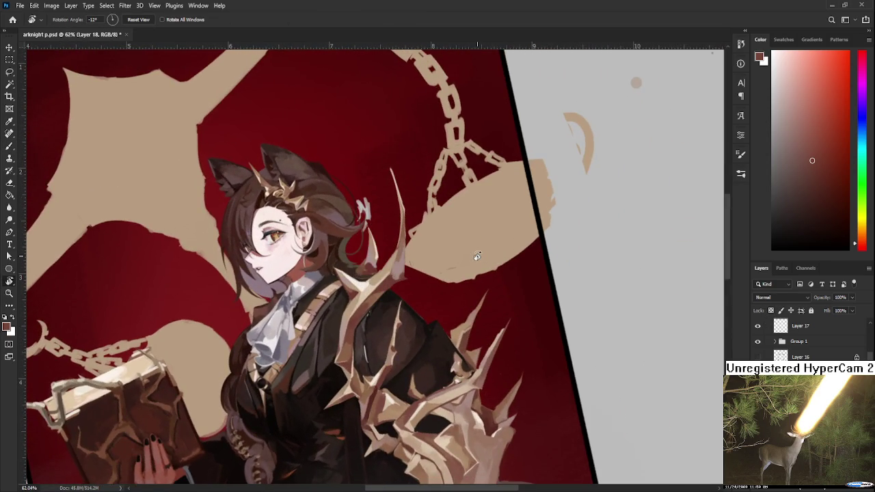
pyautogui.scroll(-3, 477, 257)
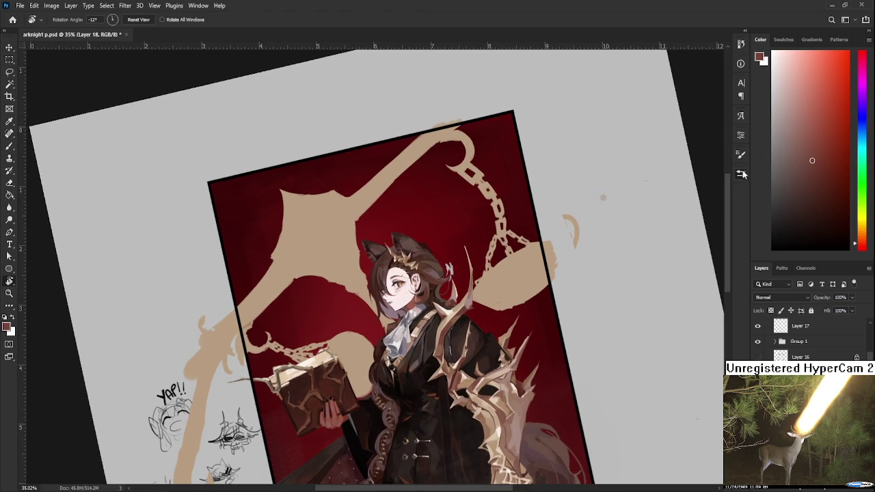
pyautogui.press('b')
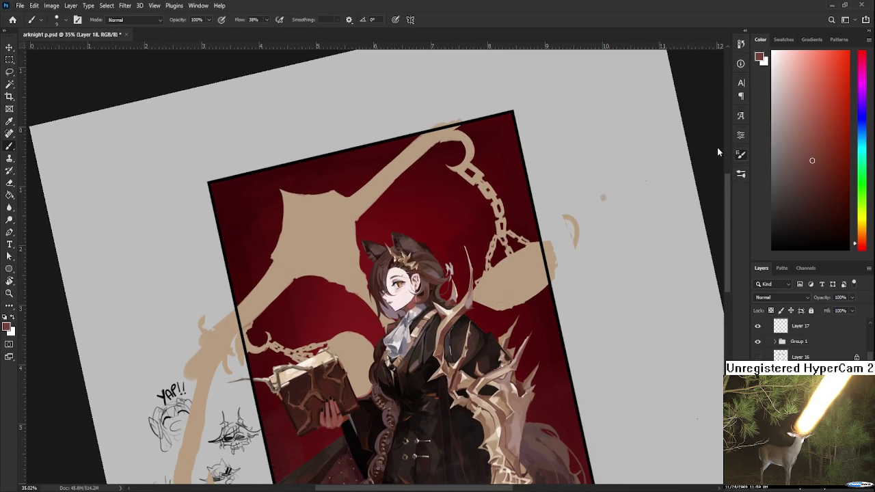
pyautogui.scroll(2, 546, 247)
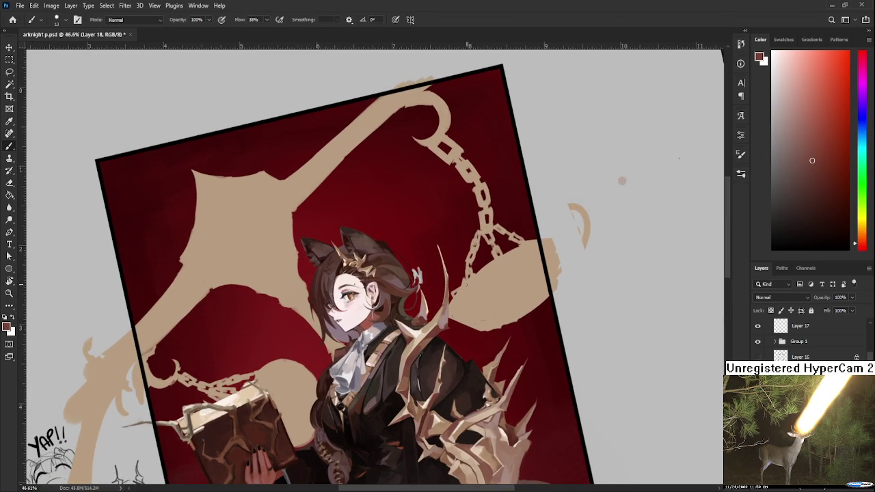
pyautogui.moveTo(528, 270); pyautogui.dragTo(479, 302)
pyautogui.hotkey('ctrl', 'z')
pyautogui.hotkey('ctrl', 'z')
pyautogui.hotkey('ctrl', 'z')
pyautogui.moveTo(538, 267); pyautogui.dragTo(478, 310)
pyautogui.hotkey('ctrl', 'z')
pyautogui.moveTo(527, 270)
pyautogui.mouseDown()
pyautogui.moveTo(470, 312)
pyautogui.moveTo(540, 263)
pyautogui.moveTo(456, 315)
pyautogui.mouseUp()
pyautogui.hotkey('ctrl', 'z')
# Step: Alternate between the pan's tan rim and dark reddish-brown to darken its interior
pyautogui.keyDown('alt'); pyautogui.click(478, 300); pyautogui.keyUp('alt')
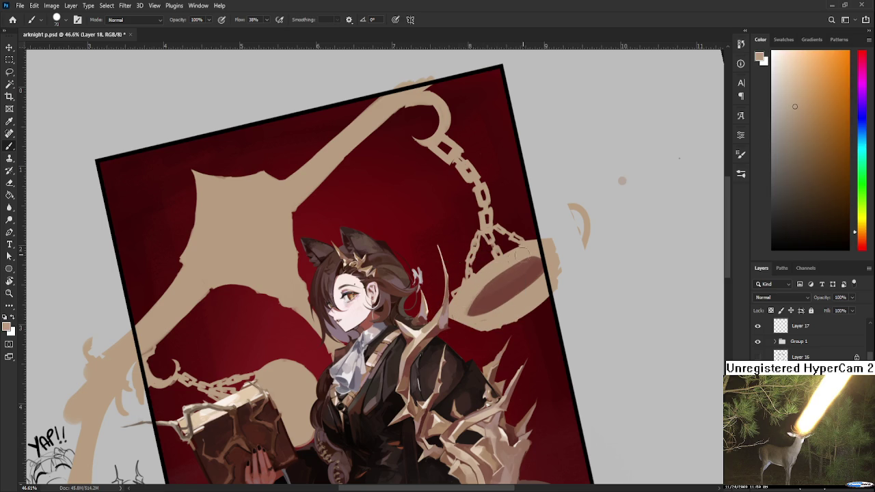
pyautogui.keyDown('alt'); pyautogui.click(487, 292); pyautogui.keyUp('alt')
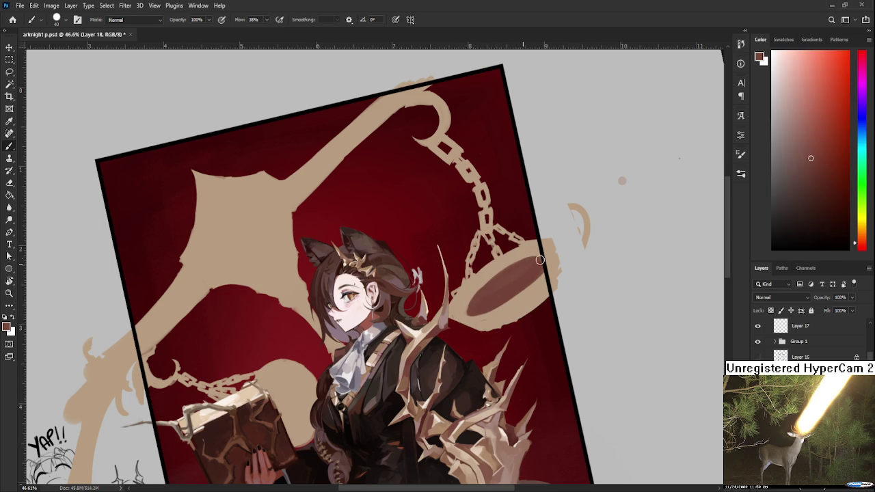
pyautogui.keyDown('alt'); pyautogui.click(512, 259); pyautogui.keyUp('alt')
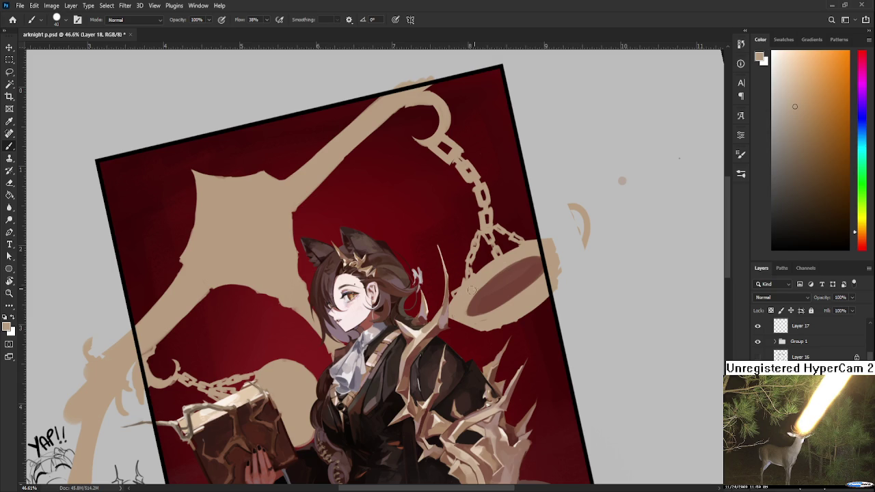
pyautogui.keyDown('alt'); pyautogui.click(523, 270); pyautogui.keyUp('alt')
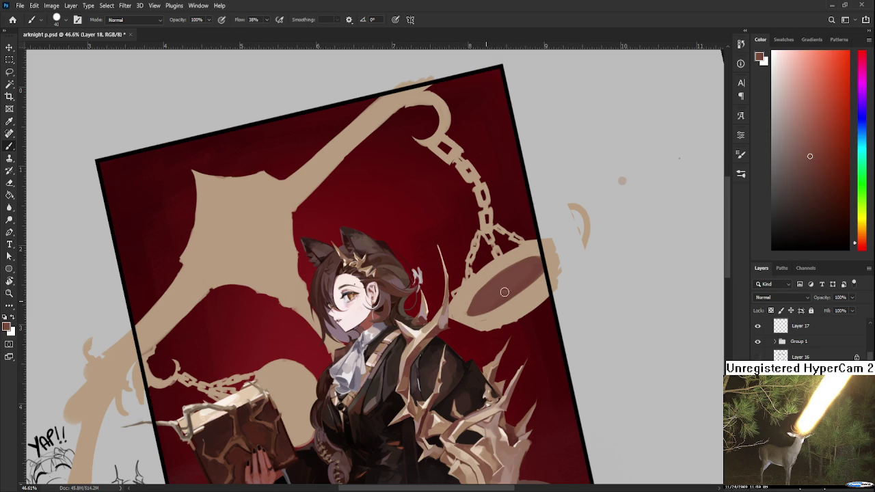
pyautogui.keyDown('alt'); pyautogui.click(478, 287); pyautogui.keyUp('alt')
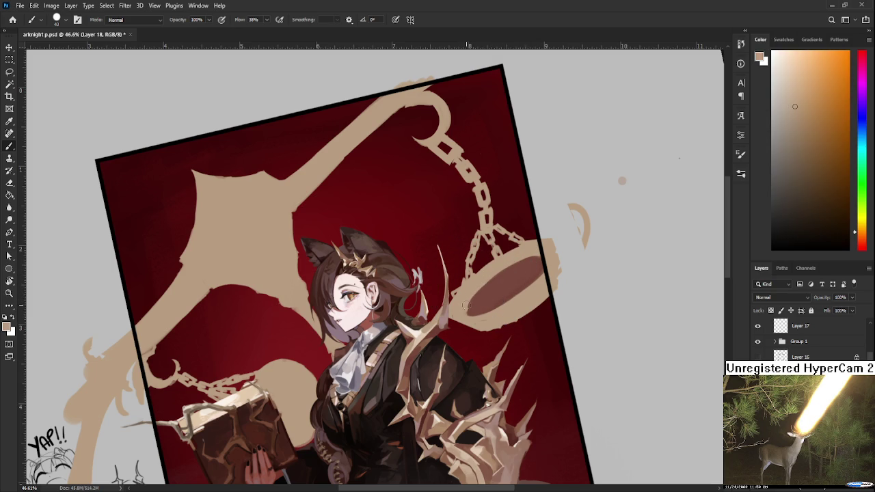
# Step: Add a pinkish-grey highlight stroke across the pan, then undo it
pyautogui.keyDown('alt'); pyautogui.click(448, 321); pyautogui.keyUp('alt')
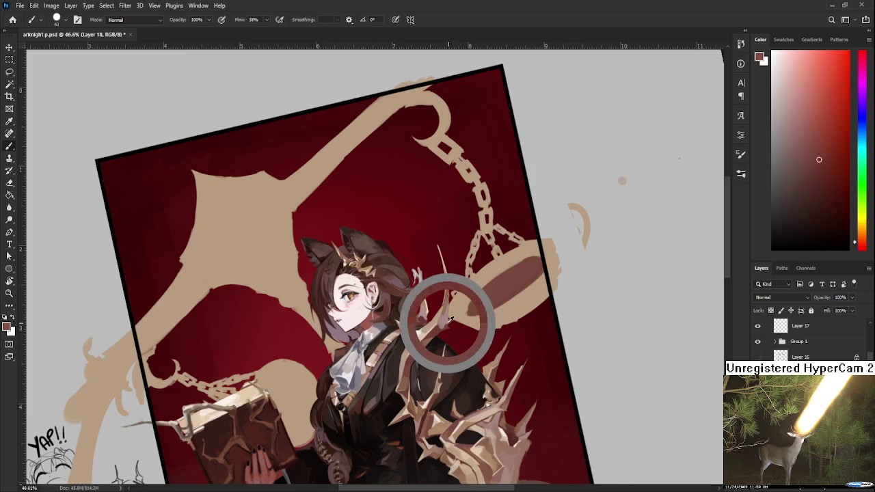
pyautogui.moveTo(484, 315)
pyautogui.mouseDown()
pyautogui.moveTo(516, 269)
pyautogui.moveTo(517, 294)
pyautogui.mouseUp()
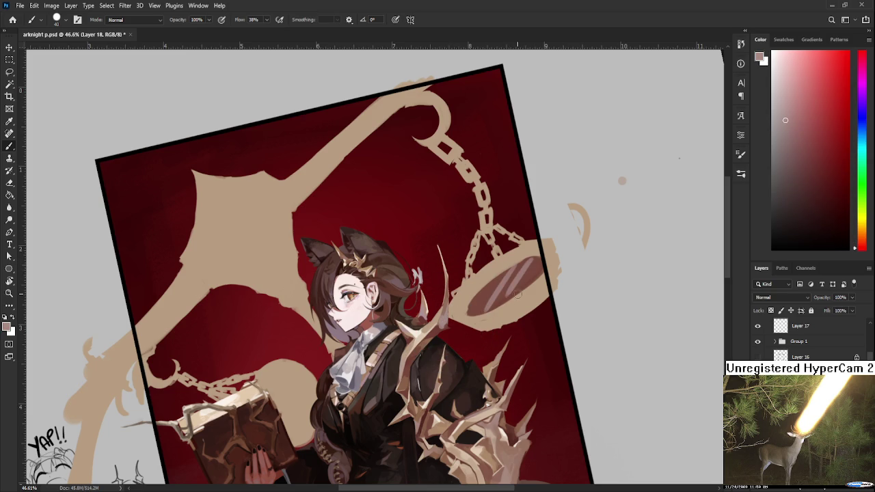
pyautogui.scroll(-3, 518, 294)
pyautogui.scroll(3, 549, 256)
pyautogui.hotkey('ctrl', 'z')
pyautogui.hotkey('ctrl', 'z')
pyautogui.scroll(-3, 548, 254)
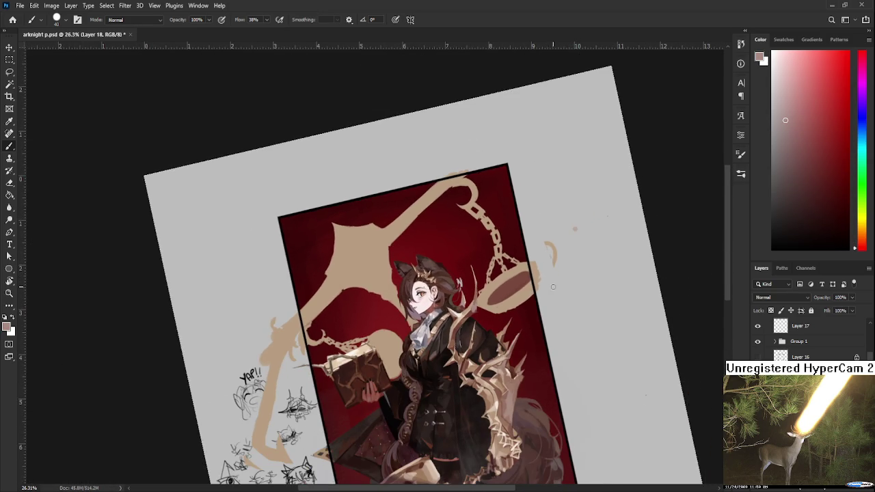
pyautogui.scroll(-2, 553, 286)
pyautogui.scroll(3, 479, 246)
pyautogui.scroll(3, 474, 242)
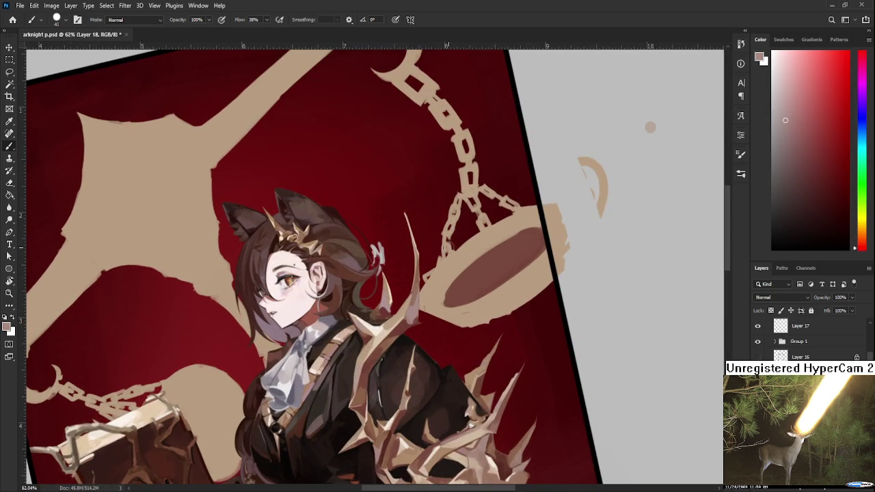
# Step: Rotate the canvas nearly upside down and erase to trim the left edge of the pan's tan rim
pyautogui.press('r')
pyautogui.moveTo(445, 246); pyautogui.dragTo(290, 328)
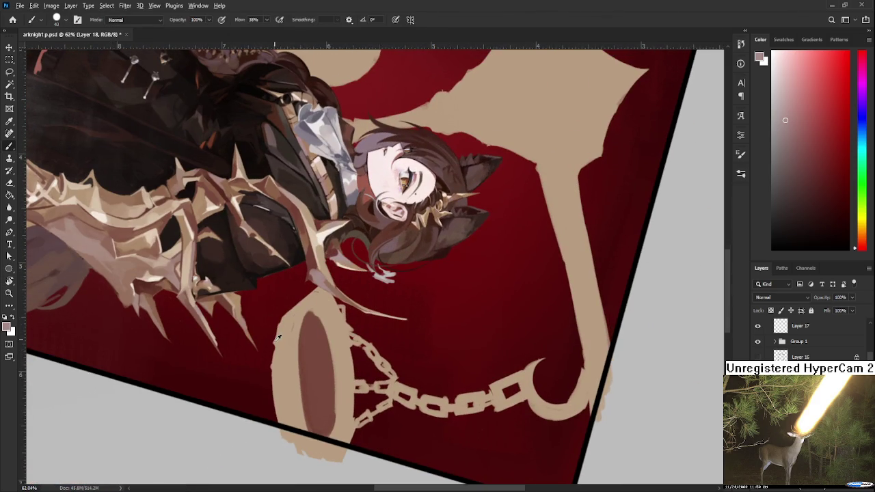
pyautogui.keyDown('alt'); pyautogui.click(284, 326); pyautogui.keyUp('alt')
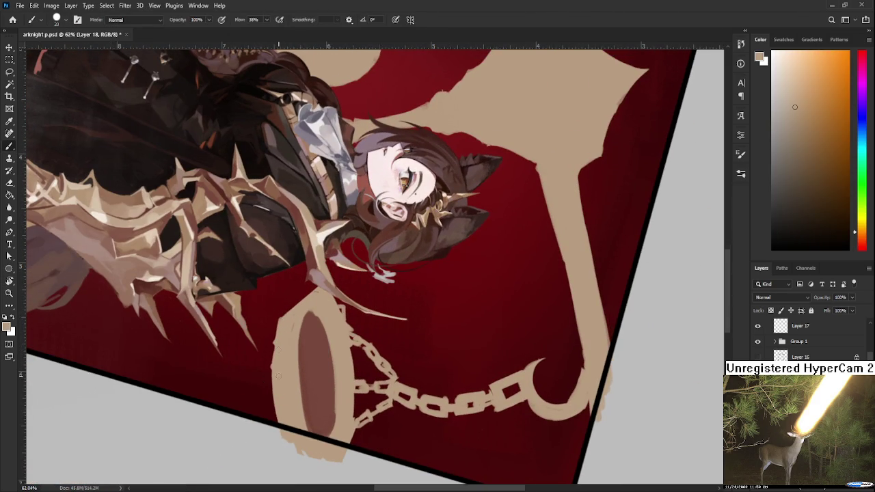
pyautogui.press('e')
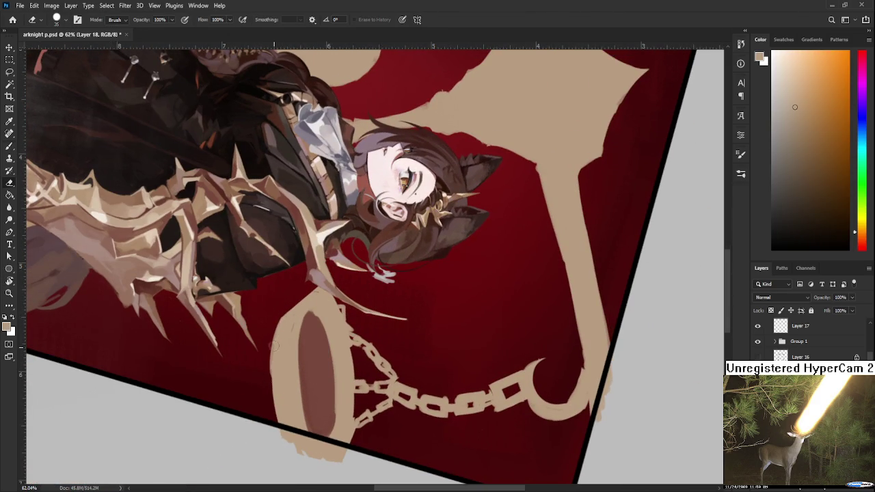
pyautogui.moveTo(276, 318); pyautogui.dragTo(275, 414)
pyautogui.hotkey('ctrl', 'z')
pyautogui.moveTo(276, 316); pyautogui.dragTo(274, 414)
pyautogui.moveTo(270, 347)
pyautogui.mouseDown()
pyautogui.moveTo(282, 446)
pyautogui.moveTo(409, 339)
pyautogui.mouseUp()
# Step: Tilt the canvas to -12° and sample dark red-brown, tan and dark red from the pan
pyautogui.press('b')
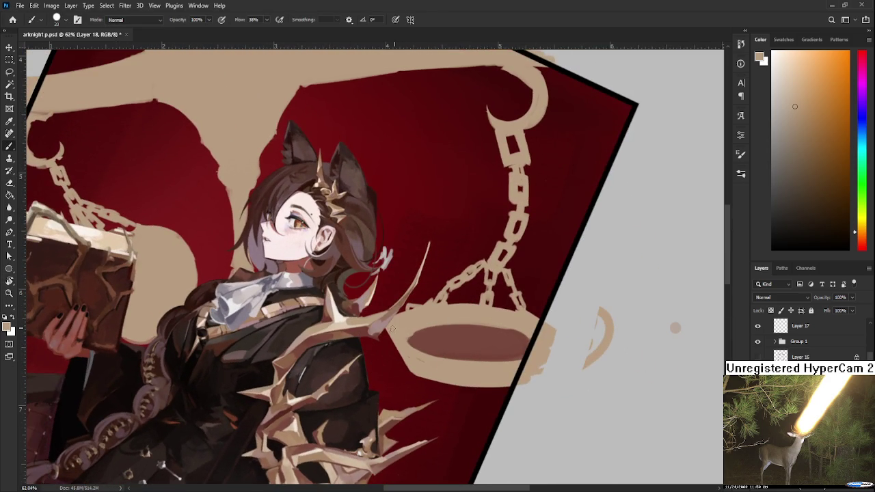
pyautogui.press('r')
pyautogui.moveTo(410, 345); pyautogui.dragTo(468, 314)
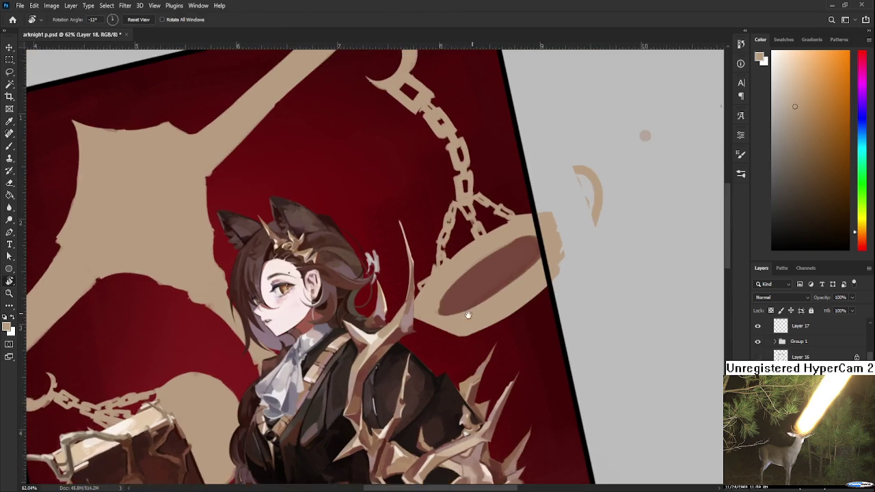
pyautogui.press('b')
pyautogui.keyDown('alt'); pyautogui.click(432, 308); pyautogui.keyUp('alt')
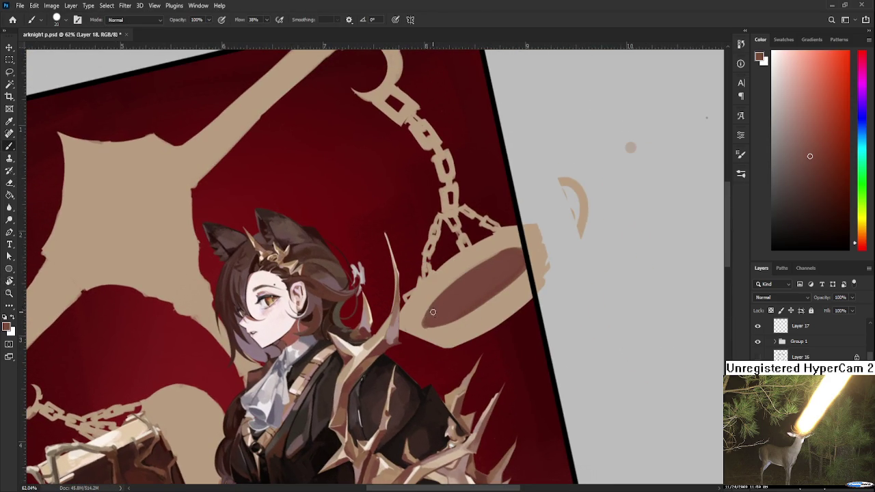
pyautogui.keyDown('alt'); pyautogui.click(495, 247); pyautogui.keyUp('alt')
pyautogui.keyDown('alt'); pyautogui.click(373, 351); pyautogui.keyUp('alt')
pyautogui.press('r')
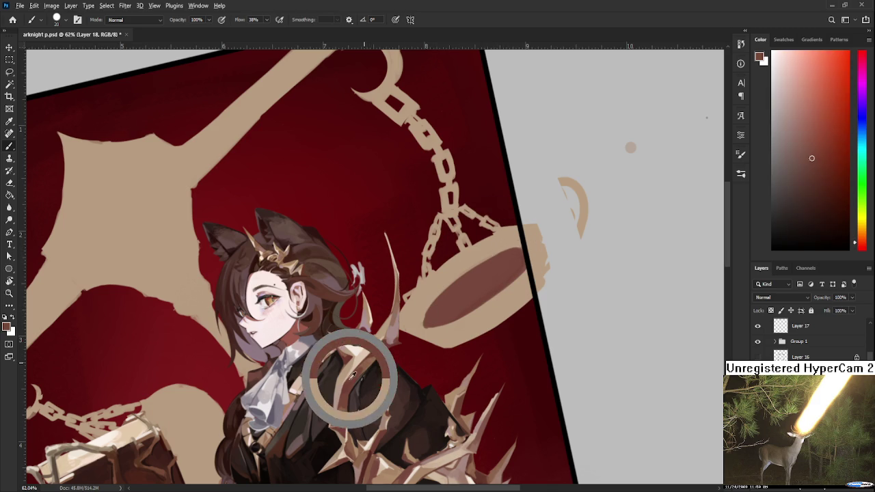
pyautogui.moveTo(354, 370)
pyautogui.mouseDown()
pyautogui.moveTo(421, 314)
pyautogui.moveTo(404, 329)
pyautogui.mouseUp()
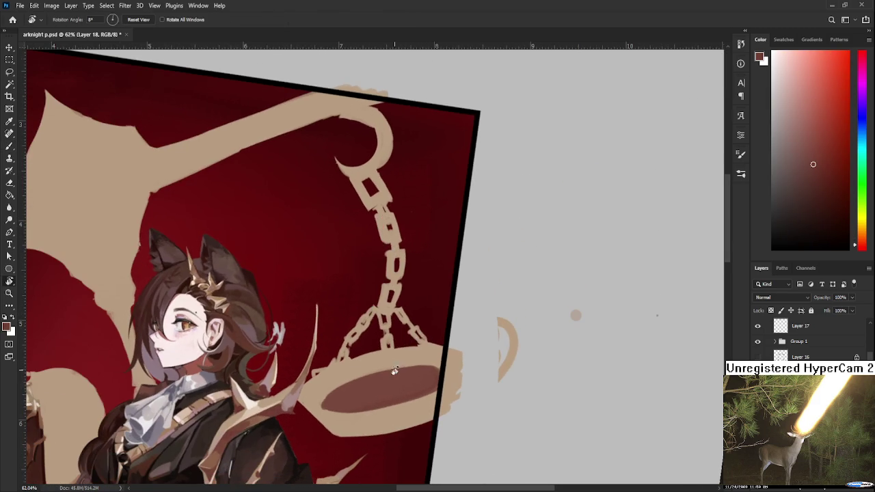
pyautogui.press('b')
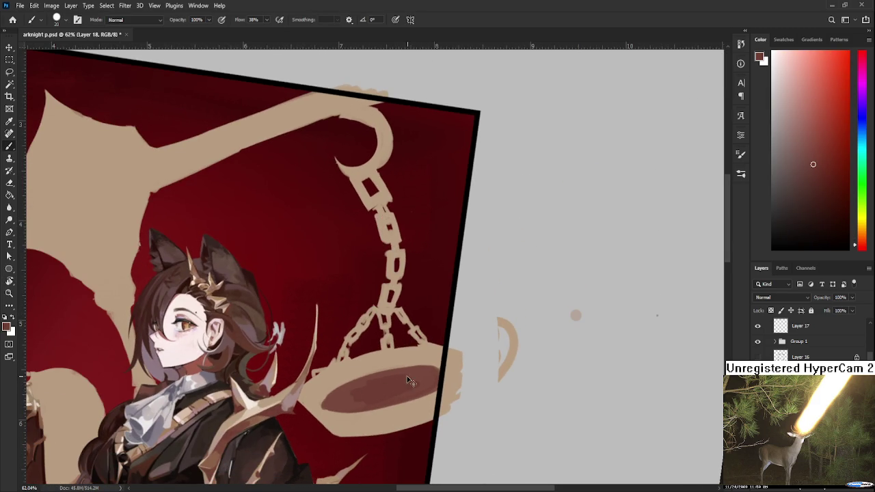
# Step: With a slightly larger brush, paint darker red shading inside the scale pan
pyautogui.press('r')
pyautogui.moveTo(390, 383); pyautogui.dragTo(433, 367)
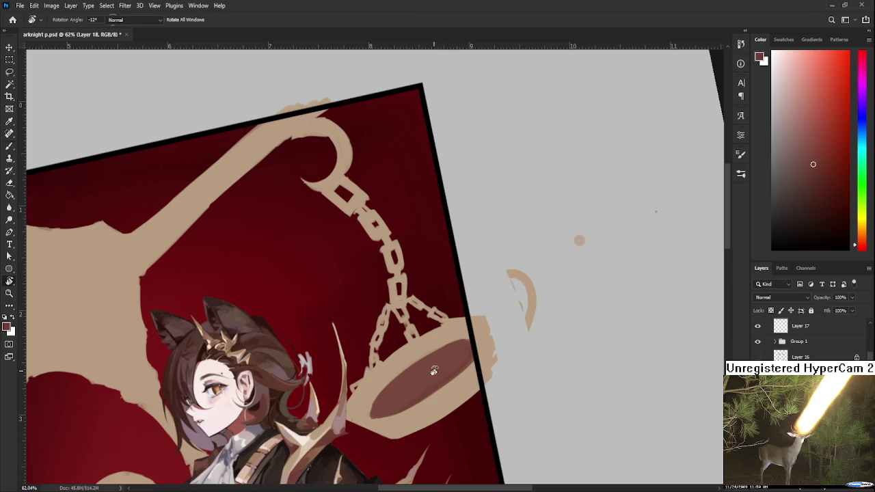
pyautogui.press('b')
pyautogui.press(']')
pyautogui.moveTo(447, 360)
pyautogui.mouseDown()
pyautogui.moveTo(400, 392)
pyautogui.moveTo(439, 370)
pyautogui.mouseUp()
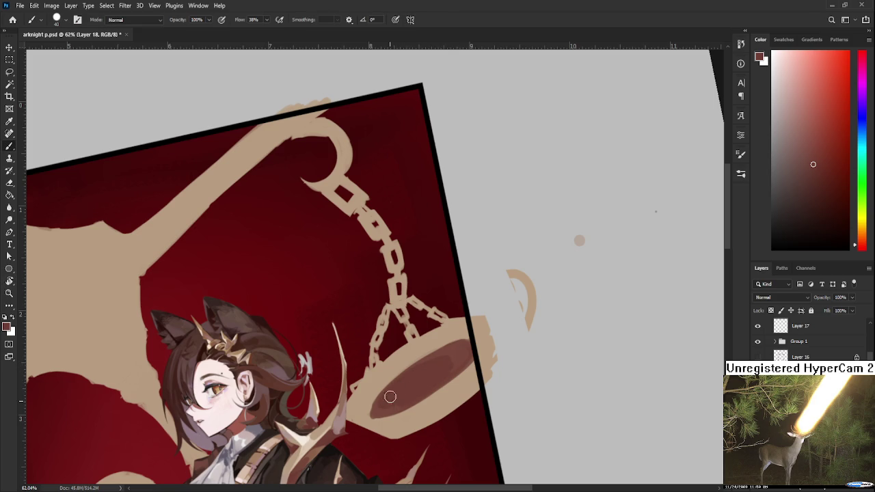
# Step: Resample the pan's tan rim and dark red-brown shading colours while scrolling the view
pyautogui.keyDown('alt'); pyautogui.click(452, 350); pyautogui.keyUp('alt')
pyautogui.keyDown('alt'); pyautogui.click(420, 362); pyautogui.keyUp('alt')
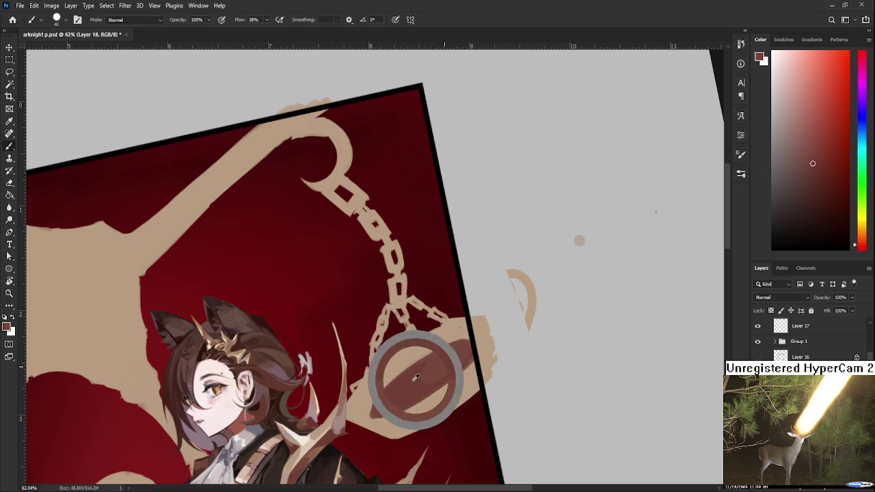
pyautogui.keyDown('alt'); pyautogui.click(371, 405); pyautogui.keyUp('alt')
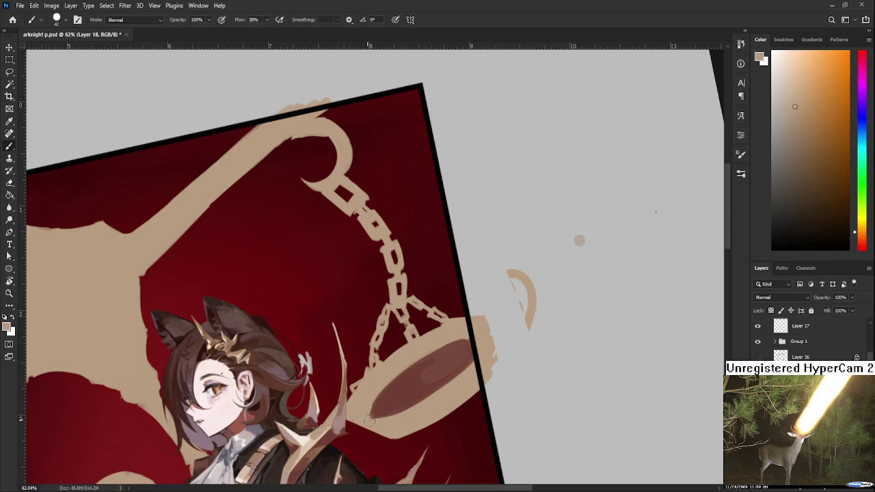
pyautogui.keyDown('alt'); pyautogui.click(390, 408); pyautogui.keyUp('alt')
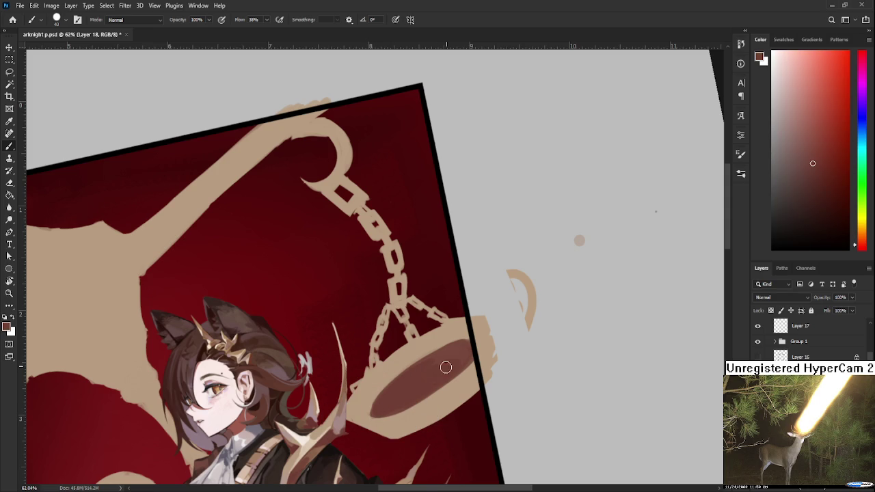
pyautogui.scroll(-3, 438, 378)
pyautogui.scroll(-3, 451, 342)
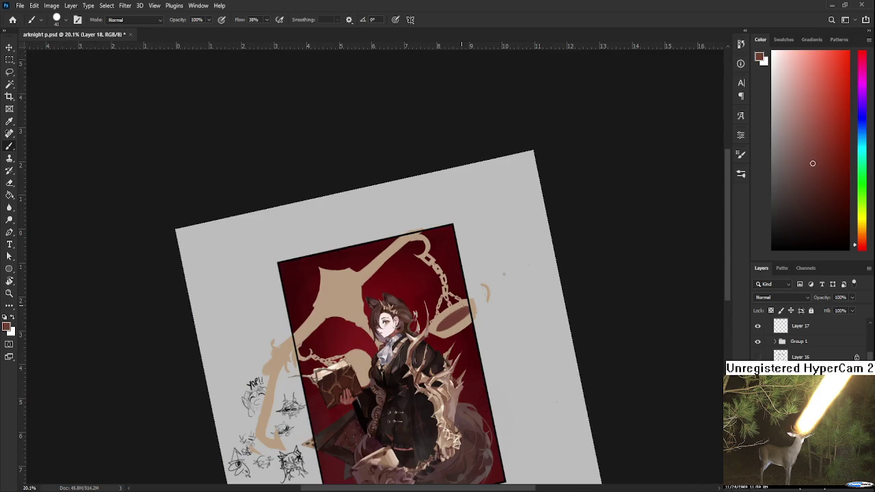
pyautogui.scroll(3, 470, 305)
pyautogui.scroll(-2, 456, 306)
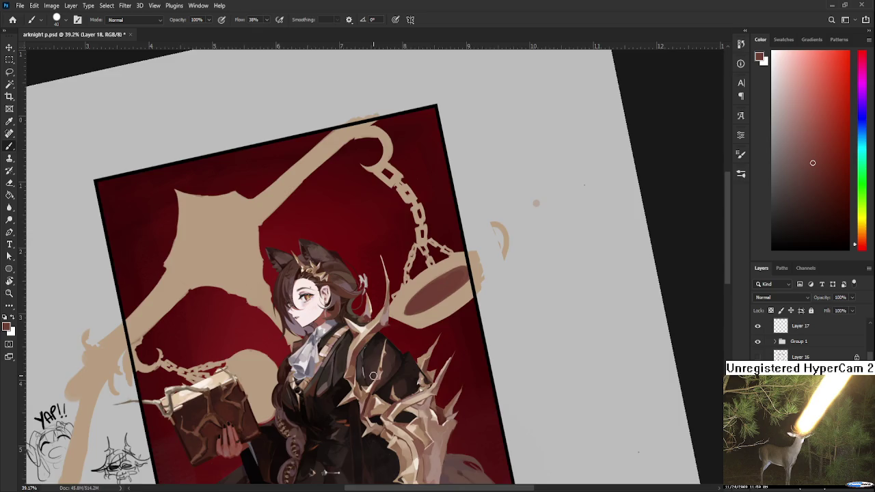
pyautogui.scroll(3, 385, 410)
pyautogui.scroll(3, 386, 426)
pyautogui.scroll(1, 371, 332)
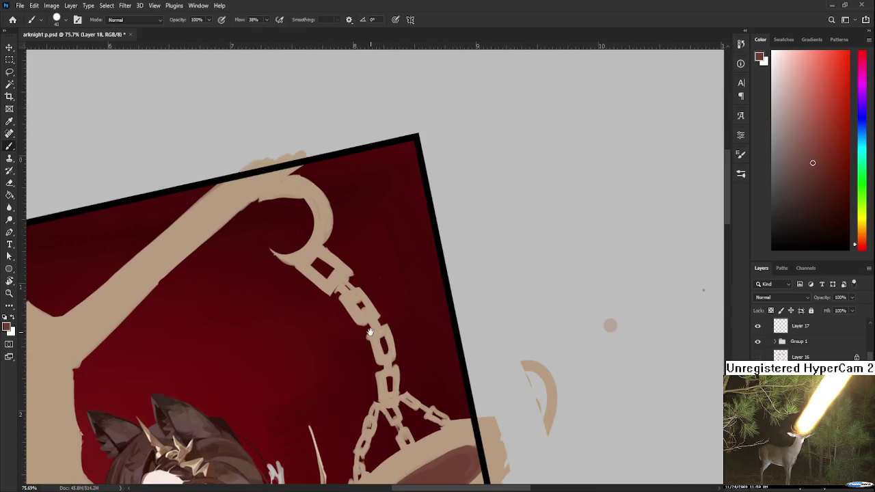
pyautogui.scroll(-2, 364, 373)
# Step: With a smaller brush, touch up the pan's left end in beige and darken two chain links
pyautogui.press('[')
pyautogui.press('[')
pyautogui.moveTo(320, 395); pyautogui.dragTo(316, 389)
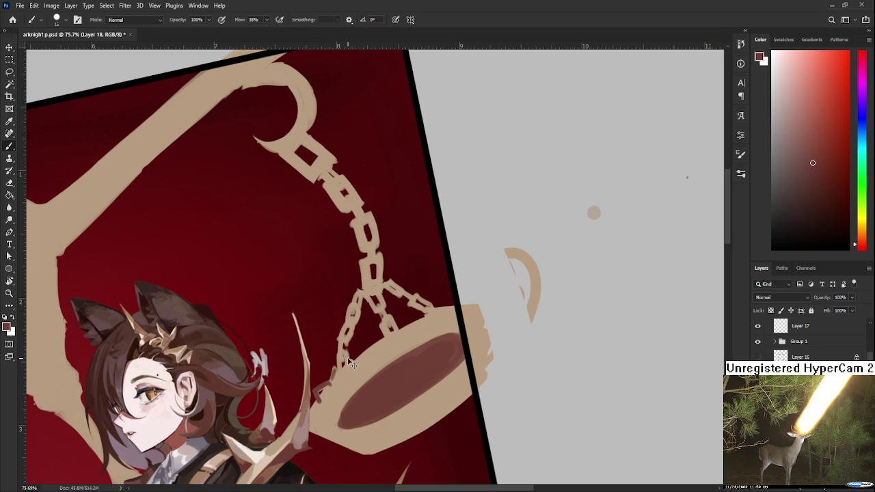
pyautogui.moveTo(353, 365); pyautogui.dragTo(346, 384)
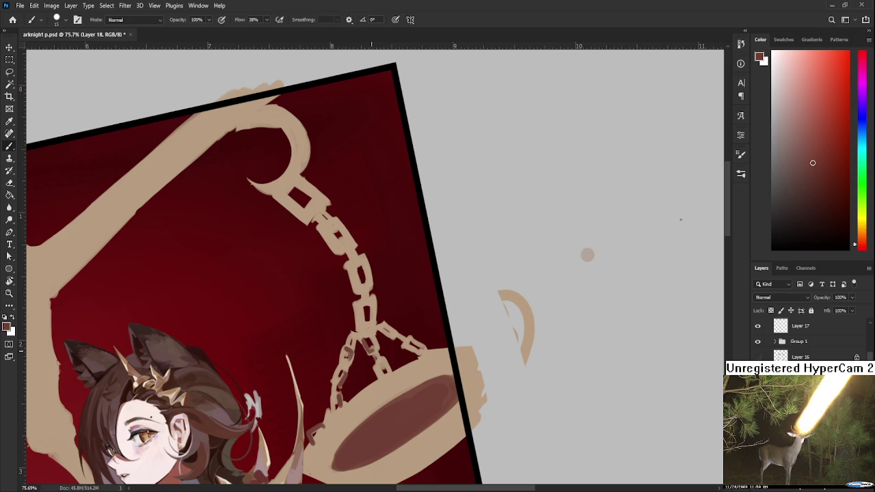
pyautogui.moveTo(383, 376); pyautogui.dragTo(376, 366)
pyautogui.moveTo(419, 345)
pyautogui.mouseDown()
pyautogui.moveTo(421, 355)
pyautogui.moveTo(438, 355)
pyautogui.mouseUp()
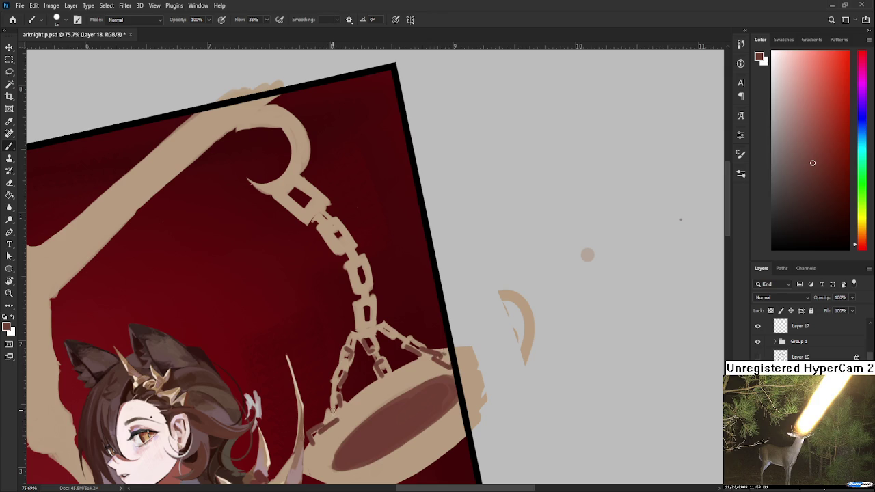
# Step: Shade the lower-left chain dark brown, resampling chain and pan colours, and add a thin link line
pyautogui.moveTo(337, 424); pyautogui.dragTo(340, 409)
pyautogui.keyDown('alt'); pyautogui.click(344, 419); pyautogui.keyUp('alt')
pyautogui.moveTo(341, 404)
pyautogui.mouseDown()
pyautogui.moveTo(320, 450)
pyautogui.moveTo(371, 350)
pyautogui.mouseUp()
pyautogui.keyDown('alt'); pyautogui.click(346, 395); pyautogui.keyUp('alt')
pyautogui.keyDown('alt'); pyautogui.click(348, 361); pyautogui.keyUp('alt')
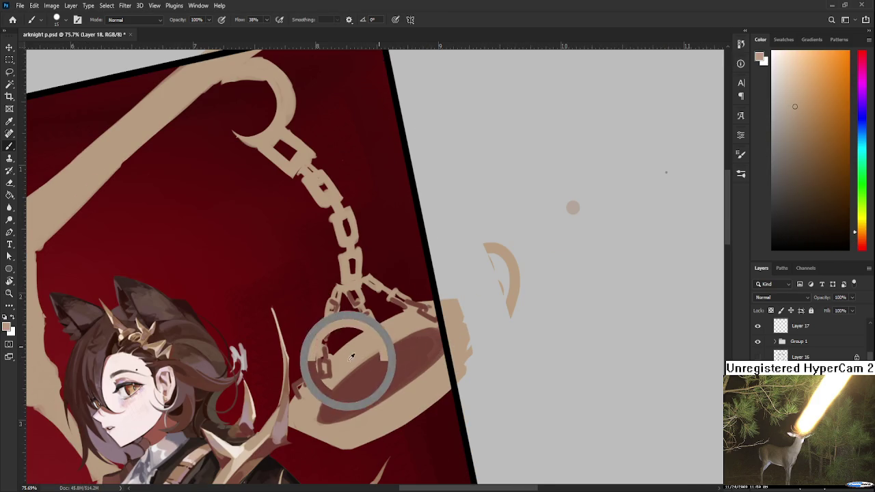
pyautogui.keyDown('alt'); pyautogui.click(396, 348); pyautogui.keyUp('alt')
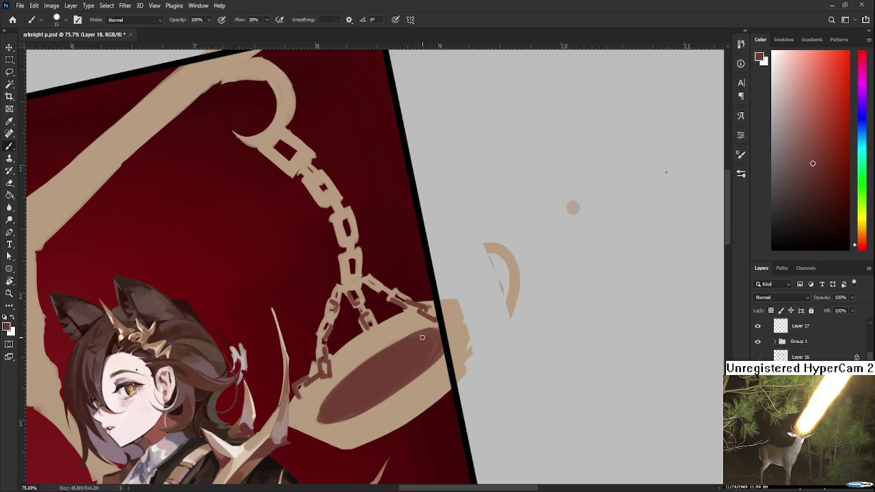
pyautogui.moveTo(365, 338); pyautogui.dragTo(350, 410)
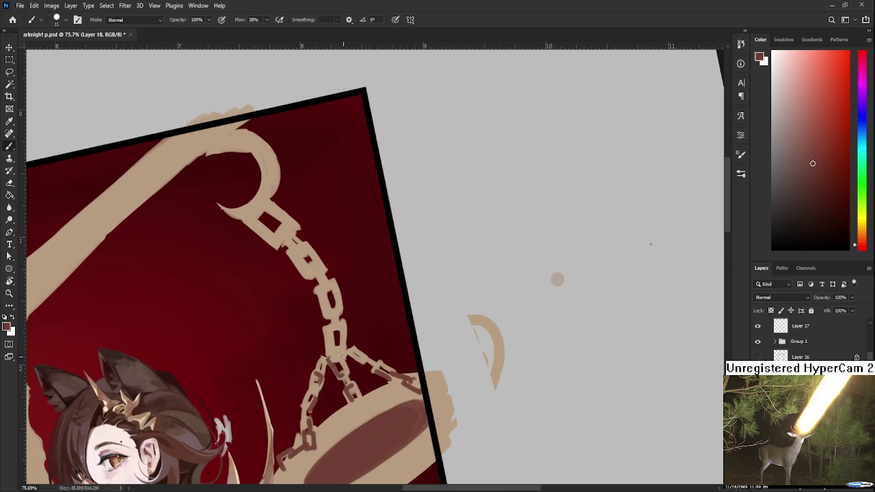
pyautogui.moveTo(337, 373); pyautogui.dragTo(338, 349)
# Step: Add dark brown shading and a small shadow to the left edges of the chain links
pyautogui.scroll(3, 324, 332)
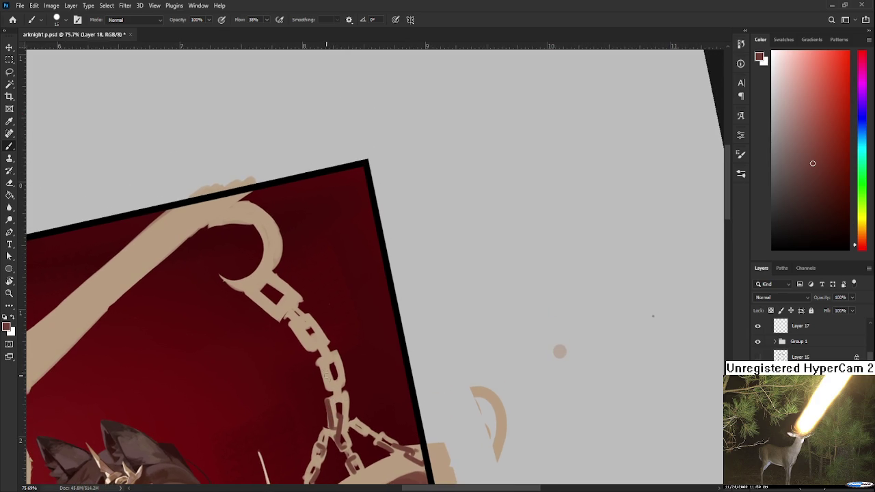
pyautogui.moveTo(320, 361); pyautogui.dragTo(329, 387)
pyautogui.scroll(1, 321, 360)
pyautogui.moveTo(308, 355); pyautogui.dragTo(324, 378)
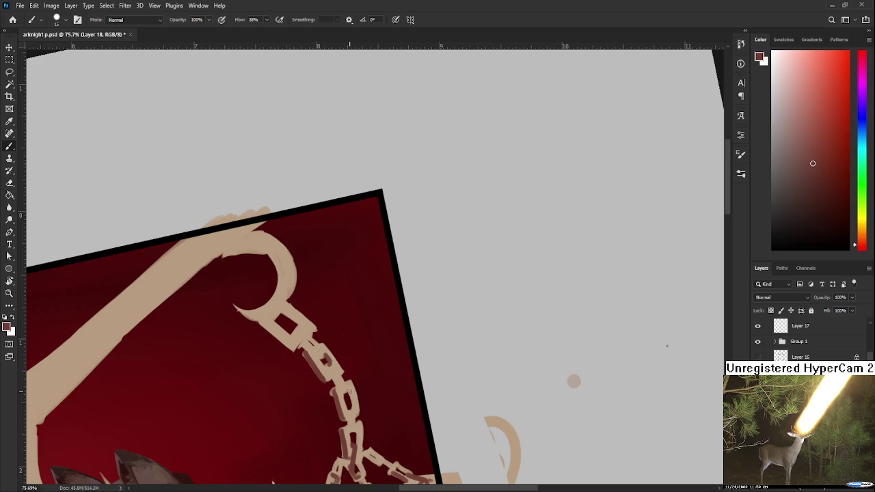
pyautogui.moveTo(349, 391)
pyautogui.mouseDown()
pyautogui.moveTo(352, 401)
pyautogui.moveTo(350, 329)
pyautogui.mouseUp()
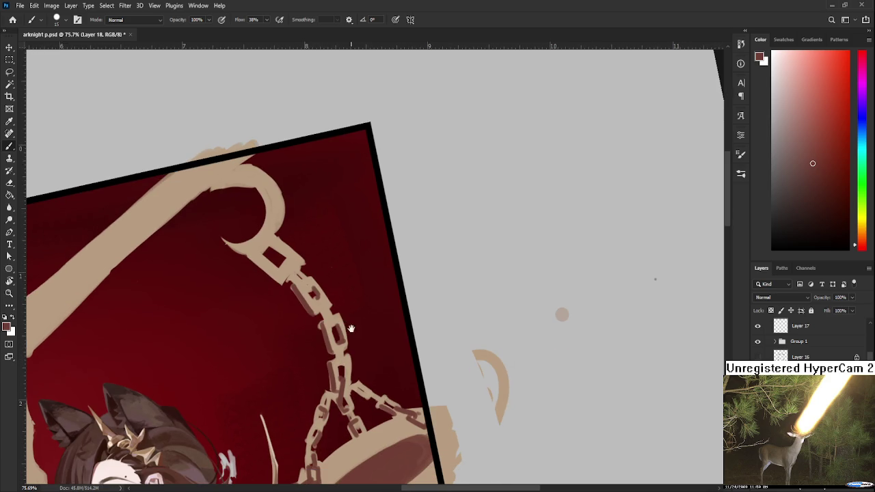
pyautogui.keyDown('alt'); pyautogui.click(342, 369); pyautogui.keyUp('alt')
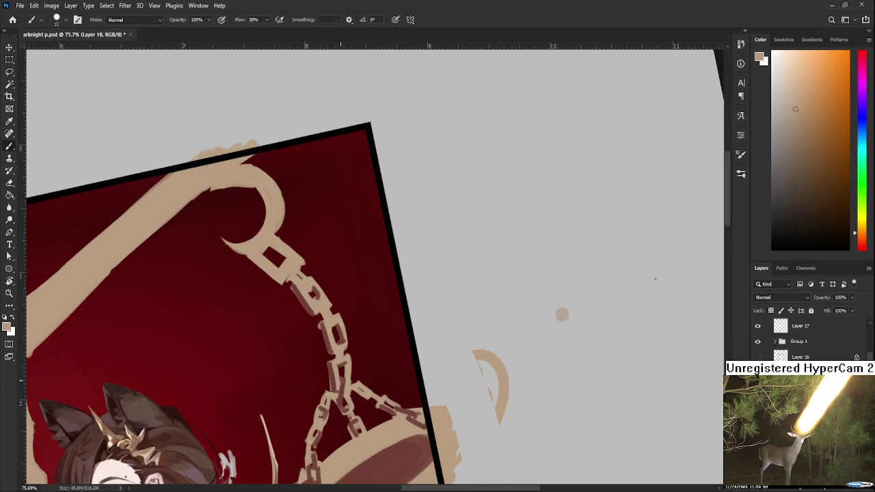
pyautogui.keyDown('alt'); pyautogui.click(342, 378); pyautogui.keyUp('alt')
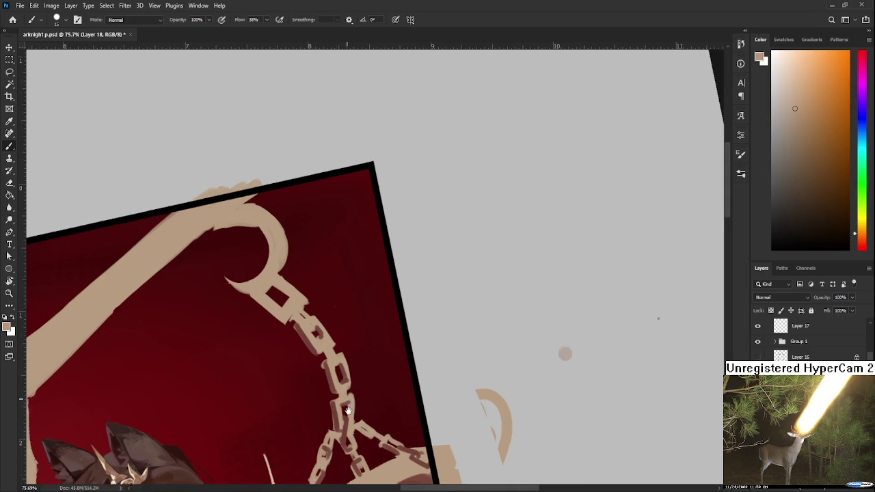
# Step: Shade the upper edges of the chain links in dark red-brown, undoing one bad stroke
pyautogui.scroll(3, 328, 390)
pyautogui.keyDown('alt'); pyautogui.click(325, 402); pyautogui.keyUp('alt')
pyautogui.moveTo(281, 326); pyautogui.dragTo(296, 334)
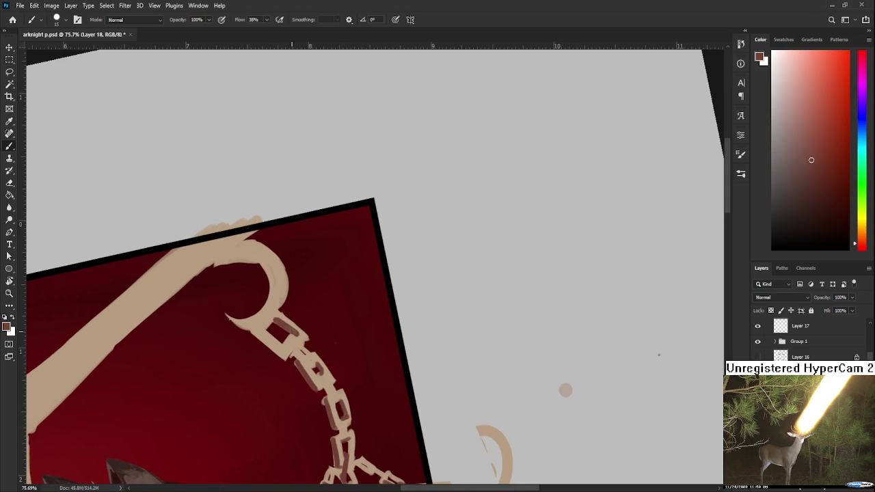
pyautogui.keyDown('alt'); pyautogui.click(288, 342); pyautogui.keyUp('alt')
pyautogui.keyDown('alt'); pyautogui.click(299, 336); pyautogui.keyUp('alt')
pyautogui.moveTo(286, 338); pyautogui.dragTo(312, 360)
pyautogui.hotkey('ctrl', 'z')
pyautogui.scroll(-2, 313, 334)
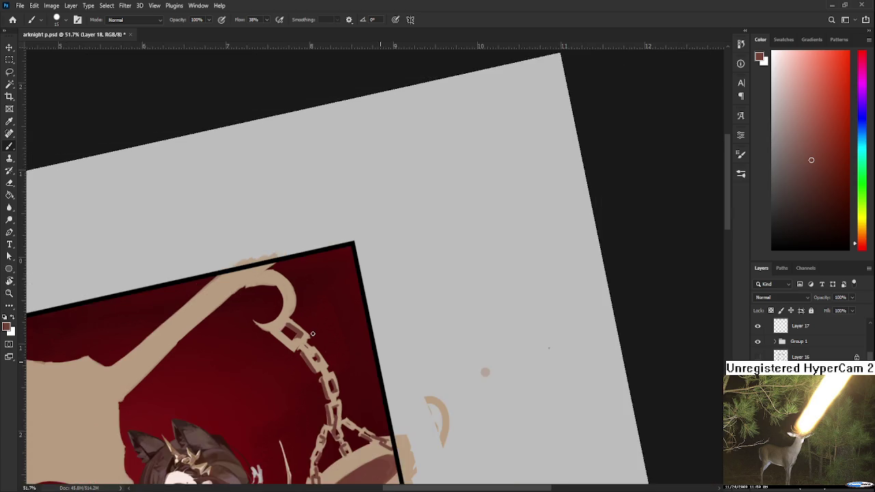
# Step: Sample tan and dark reddish-brown from the chain and try a shading stroke, then undo it
pyautogui.scroll(-2, 326, 331)
pyautogui.scroll(-1, 333, 348)
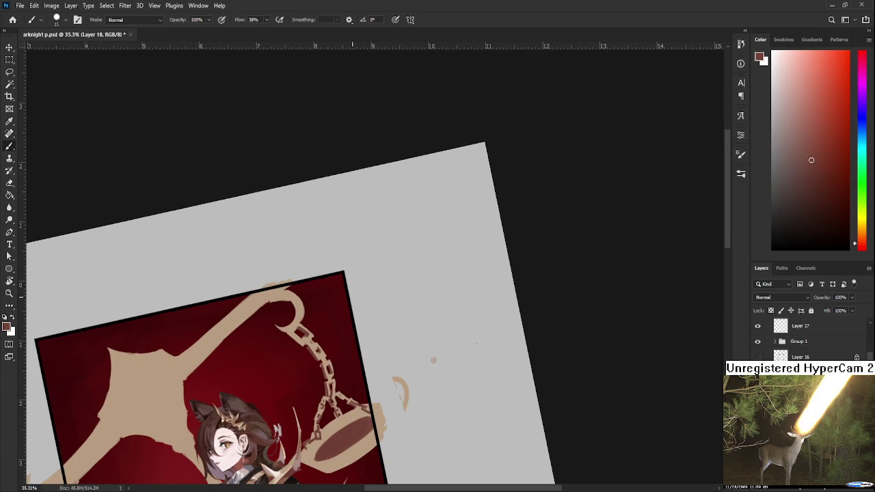
pyautogui.scroll(2, 338, 304)
pyautogui.scroll(2, 331, 335)
pyautogui.scroll(2, 320, 395)
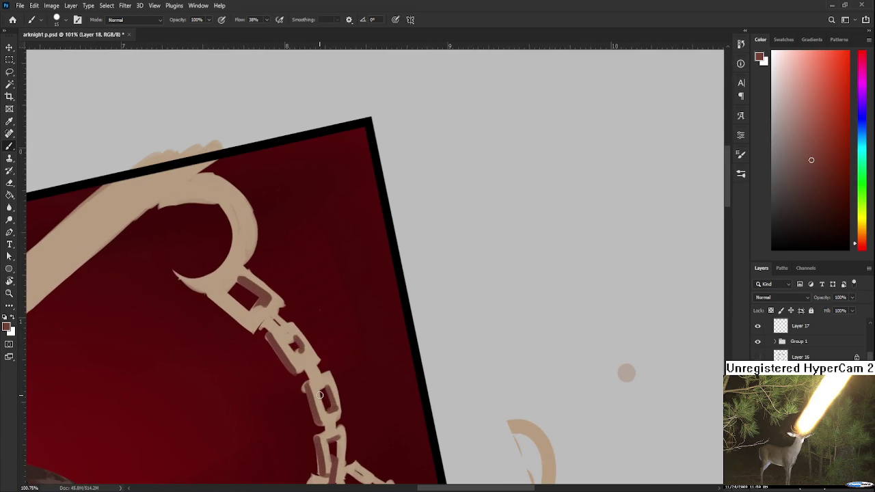
pyautogui.keyDown('alt'); pyautogui.click(320, 393); pyautogui.keyUp('alt')
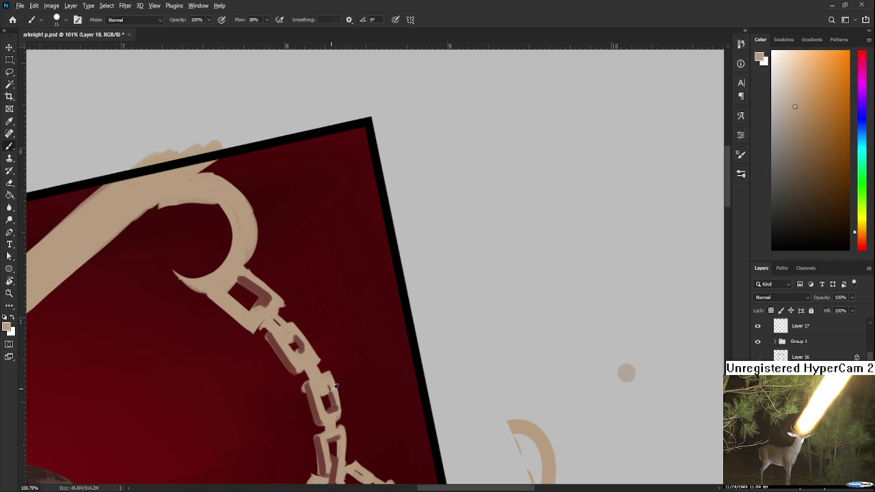
pyautogui.keyDown('alt'); pyautogui.click(325, 385); pyautogui.keyUp('alt')
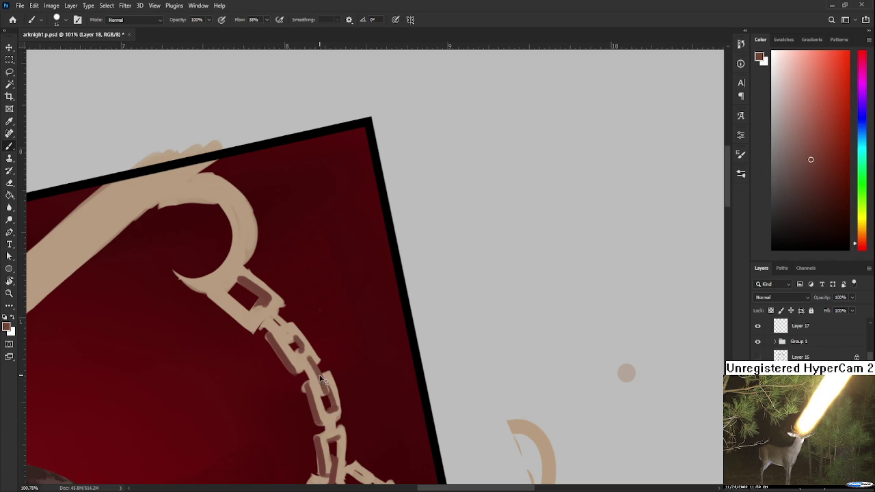
pyautogui.moveTo(318, 380); pyautogui.dragTo(307, 359)
pyautogui.hotkey('ctrl', 'z')
# Step: Resample tan and dark red shading colours from the upper chain links
pyautogui.keyDown('alt'); pyautogui.click(301, 354); pyautogui.keyUp('alt')
pyautogui.keyDown('alt'); pyautogui.click(306, 365); pyautogui.keyUp('alt')
pyautogui.keyDown('alt'); pyautogui.click(314, 359); pyautogui.keyUp('alt')
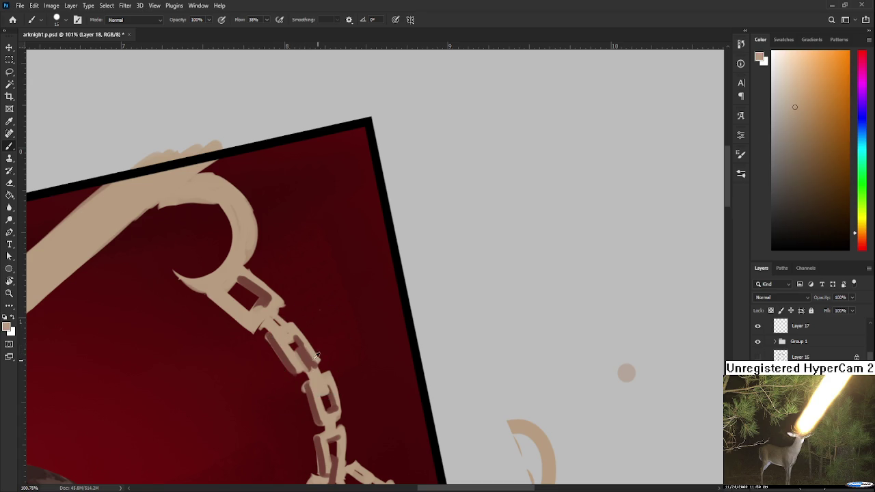
pyautogui.keyDown('alt'); pyautogui.click(317, 355); pyautogui.keyUp('alt')
pyautogui.moveTo(308, 352); pyautogui.dragTo(314, 368)
pyautogui.keyDown('alt'); pyautogui.click(307, 348); pyautogui.keyUp('alt')
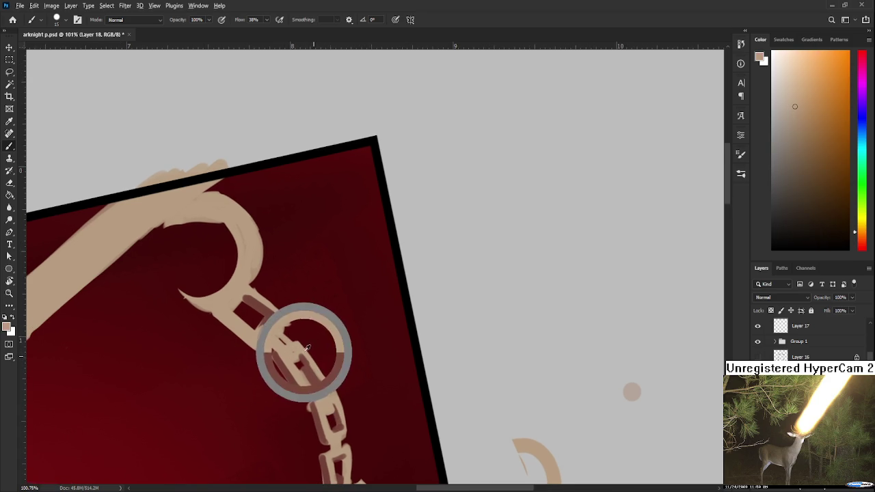
pyautogui.keyDown('alt'); pyautogui.click(309, 369); pyautogui.keyUp('alt')
pyautogui.keyDown('alt'); pyautogui.click(306, 361); pyautogui.keyUp('alt')
# Step: Paint darker brown shading on the topmost chain link beside the hook
pyautogui.press('p')
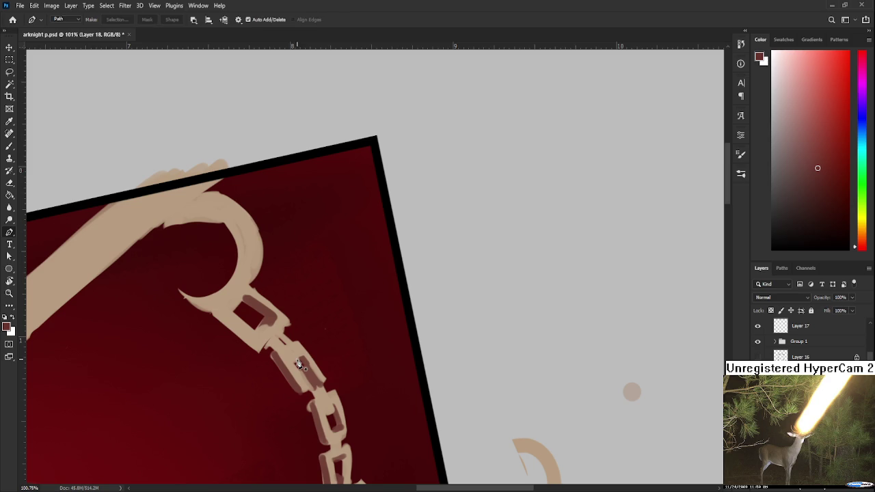
pyautogui.press('e')
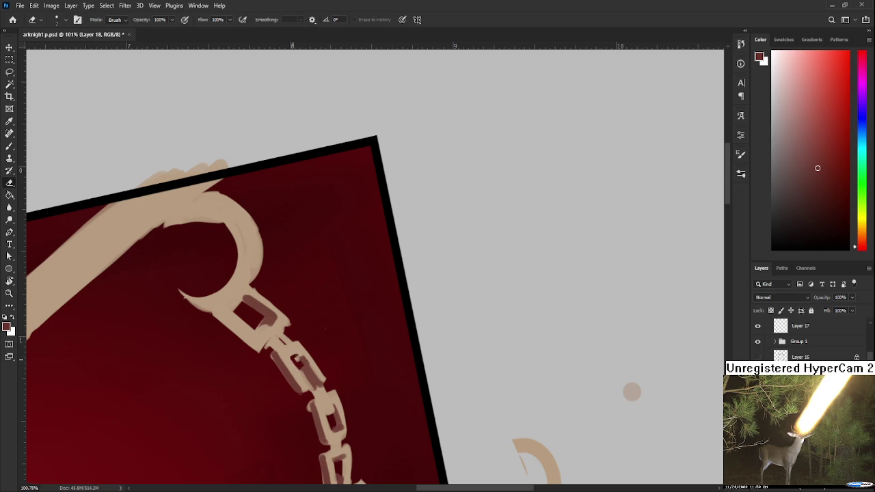
pyautogui.press('b')
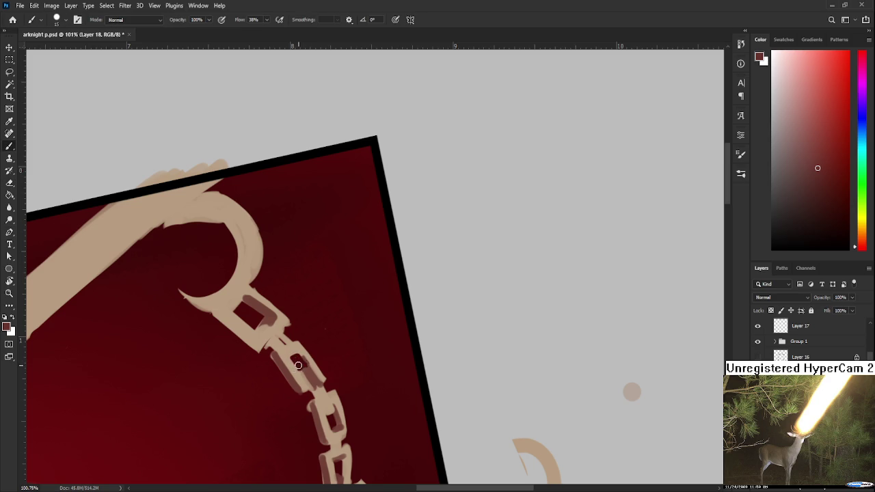
pyautogui.keyDown('alt'); pyautogui.click(296, 364); pyautogui.keyUp('alt')
pyautogui.keyDown('alt'); pyautogui.click(303, 369); pyautogui.keyUp('alt')
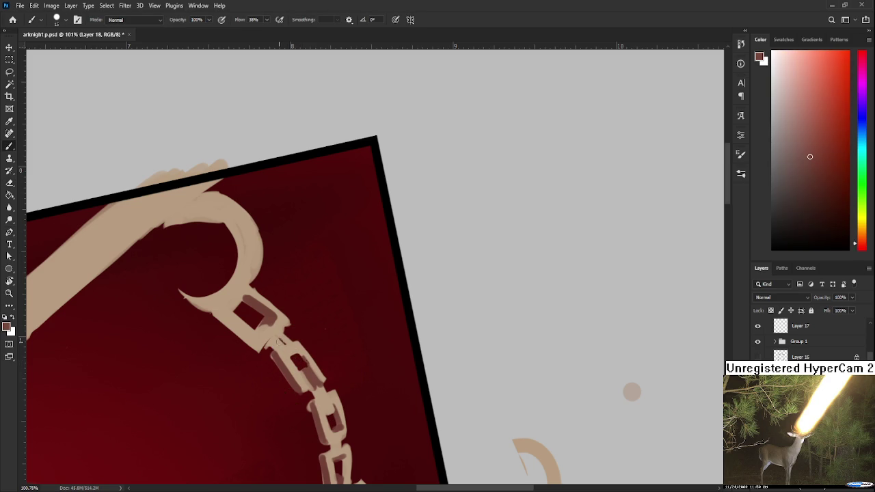
pyautogui.moveTo(291, 346); pyautogui.dragTo(284, 339)
pyautogui.scroll(-3, 299, 337)
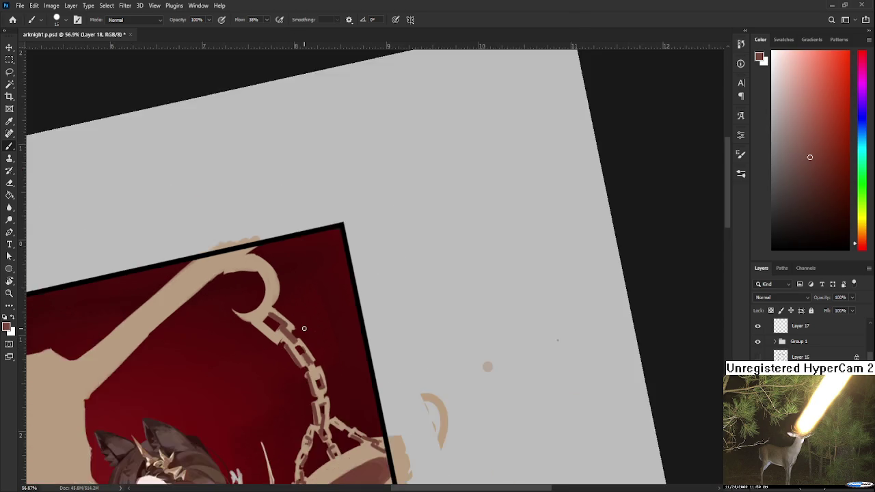
# Step: Tilt the canvas and paint dark red strokes down the chain links and the upper link
pyautogui.scroll(-2, 321, 332)
pyautogui.scroll(-2, 345, 323)
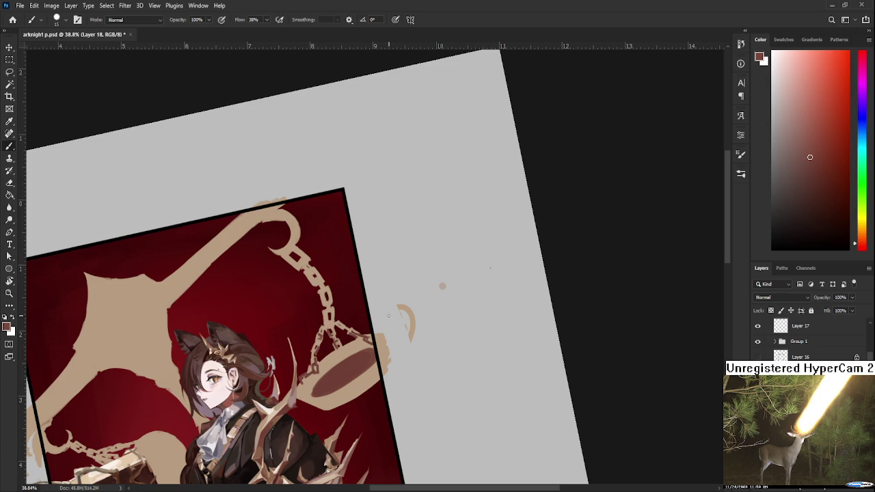
pyautogui.scroll(3, 383, 318)
pyautogui.scroll(3, 343, 327)
pyautogui.press('r')
pyautogui.moveTo(343, 326)
pyautogui.mouseDown()
pyautogui.moveTo(346, 311)
pyautogui.moveTo(283, 396)
pyautogui.moveTo(304, 346)
pyautogui.moveTo(303, 383)
pyautogui.mouseUp()
pyautogui.press('r')
pyautogui.hotkey('ctrl', 'z')
pyautogui.moveTo(307, 325); pyautogui.dragTo(305, 375)
pyautogui.moveTo(311, 322); pyautogui.dragTo(311, 355)
pyautogui.moveTo(289, 301)
pyautogui.mouseDown()
pyautogui.moveTo(299, 338)
pyautogui.moveTo(344, 321)
pyautogui.mouseUp()
# Step: Sample the chain's colour and paint a dark shadow inside the top chain link
pyautogui.press('r')
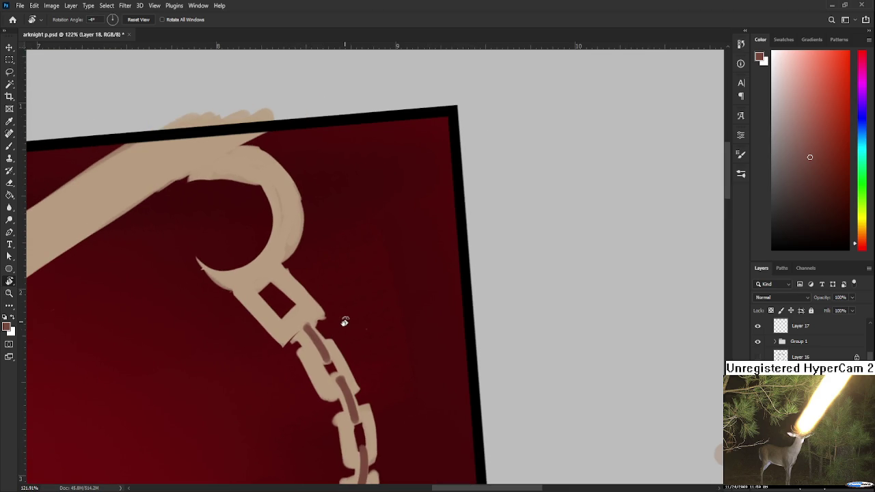
pyautogui.scroll(-3, 345, 322)
pyautogui.scroll(-2, 336, 312)
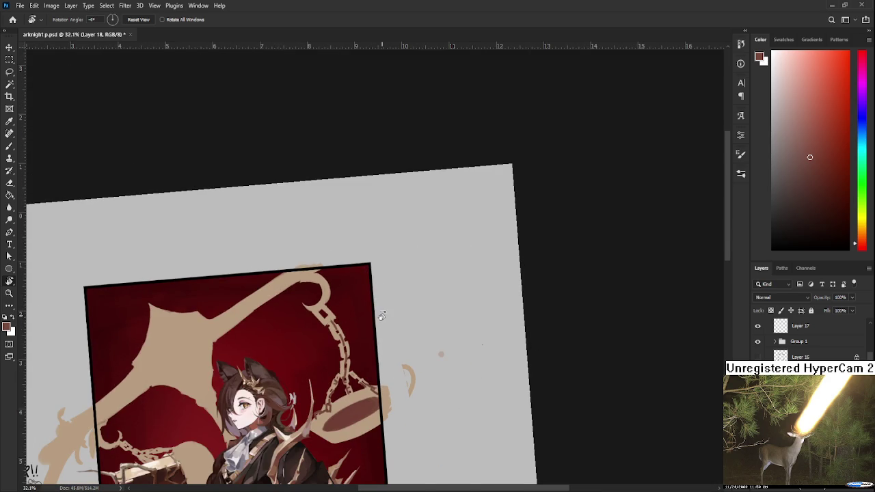
pyautogui.scroll(1, 379, 313)
pyautogui.scroll(4, 372, 314)
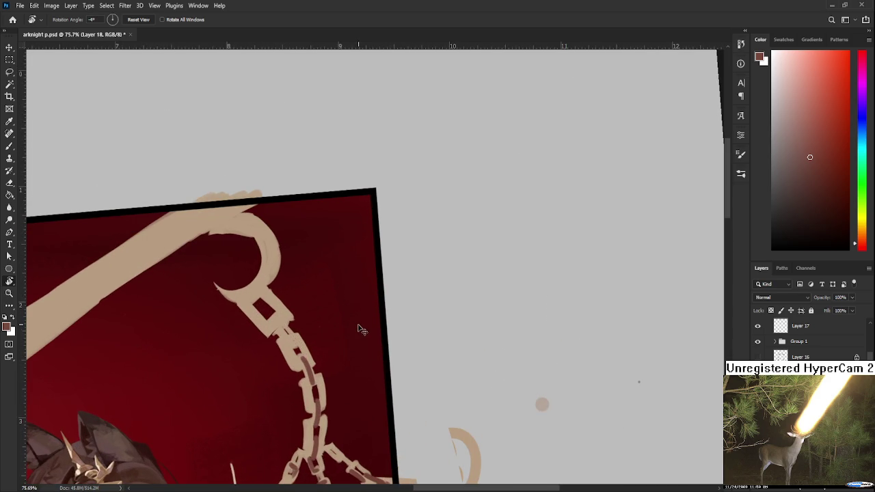
pyautogui.scroll(-3, 316, 333)
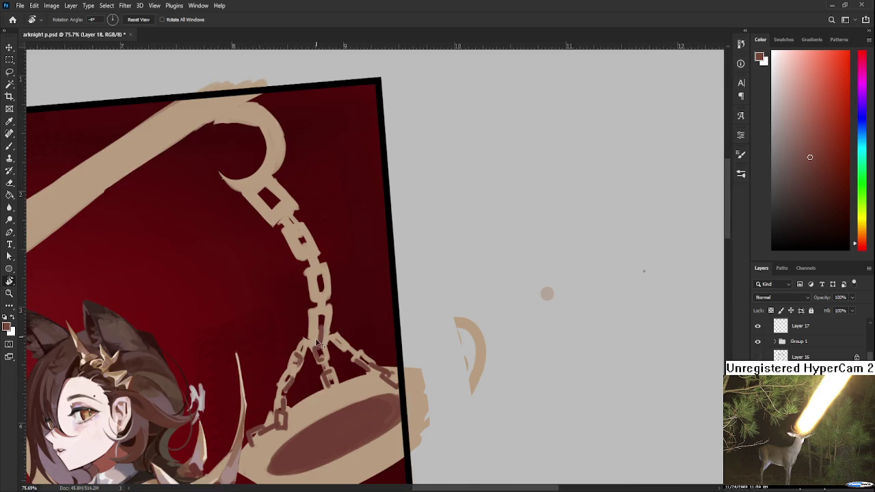
pyautogui.press('b')
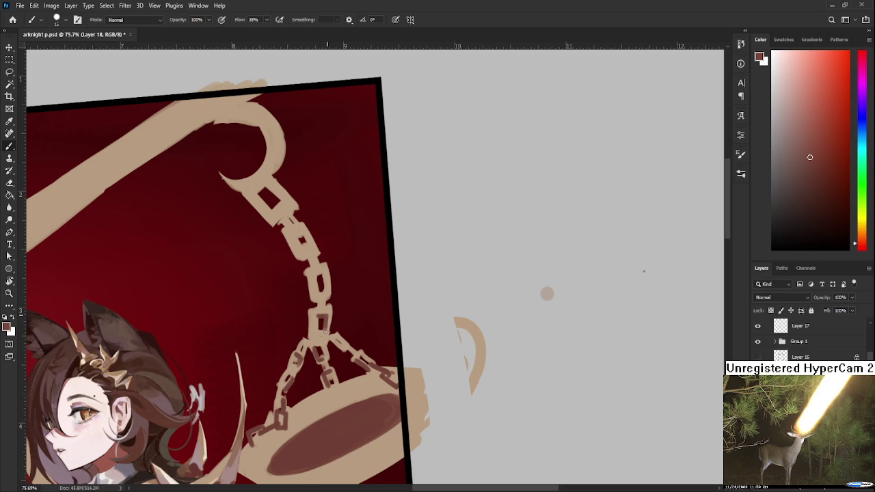
pyautogui.scroll(2, 326, 277)
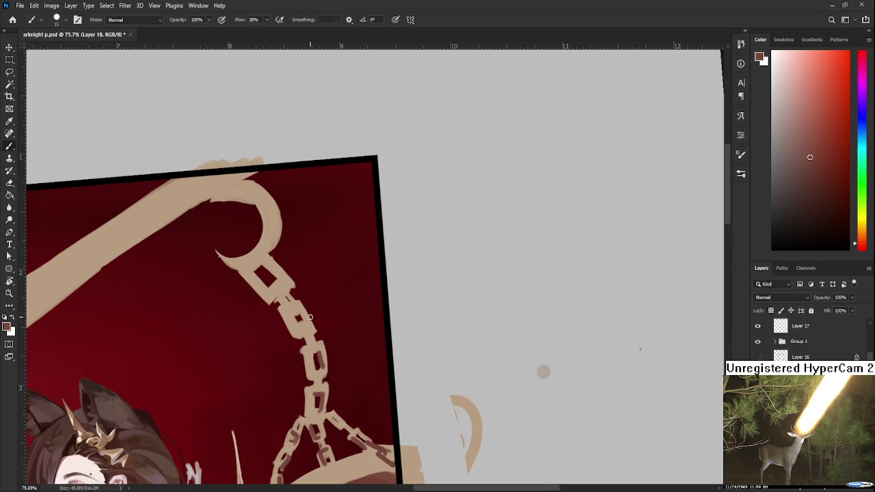
pyautogui.keyDown('alt'); pyautogui.click(306, 322); pyautogui.keyUp('alt')
pyautogui.keyDown('alt'); pyautogui.click(305, 321); pyautogui.keyUp('alt')
pyautogui.keyDown('alt'); pyautogui.click(305, 321); pyautogui.keyUp('alt')
pyautogui.keyDown('alt'); pyautogui.click(306, 321); pyautogui.keyUp('alt')
pyautogui.scroll(1, 301, 328)
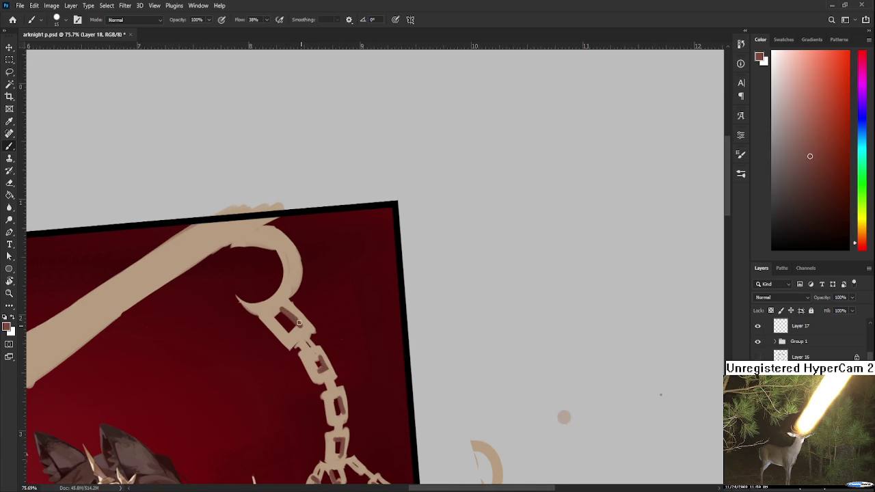
pyautogui.moveTo(284, 311); pyautogui.dragTo(299, 322)
# Step: Resample tan and dark reddish-brown along the chain, then fit the document in the window
pyautogui.keyDown('alt'); pyautogui.click(294, 332); pyautogui.keyUp('alt')
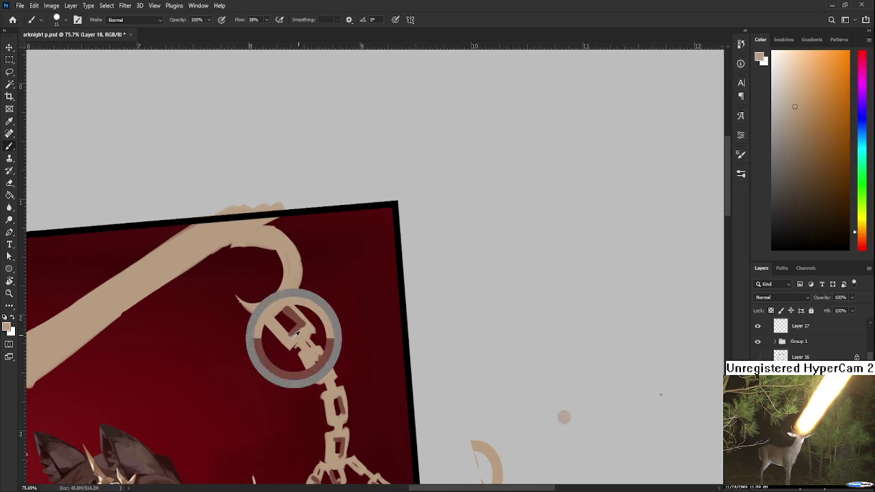
pyautogui.keyDown('alt'); pyautogui.click(291, 337); pyautogui.keyUp('alt')
pyautogui.keyDown('alt'); pyautogui.click(318, 369); pyautogui.keyUp('alt')
pyautogui.scroll(-1, 334, 348)
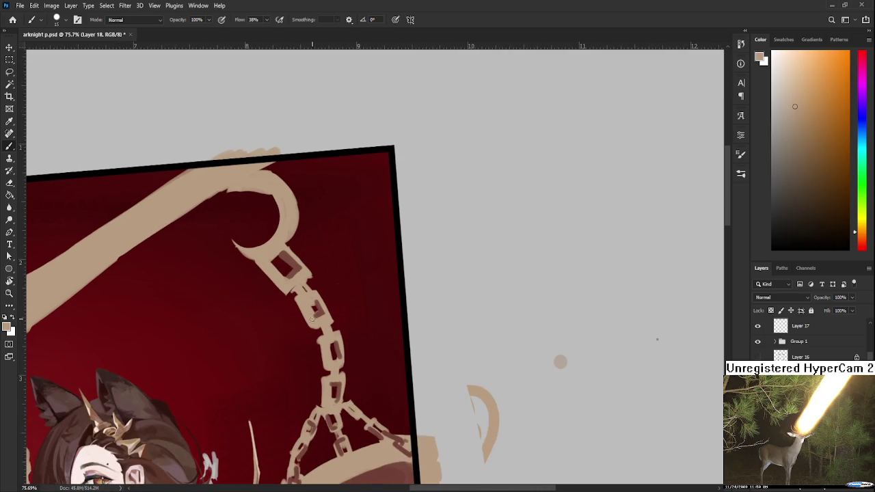
pyautogui.keyDown('alt'); pyautogui.click(340, 354); pyautogui.keyUp('alt')
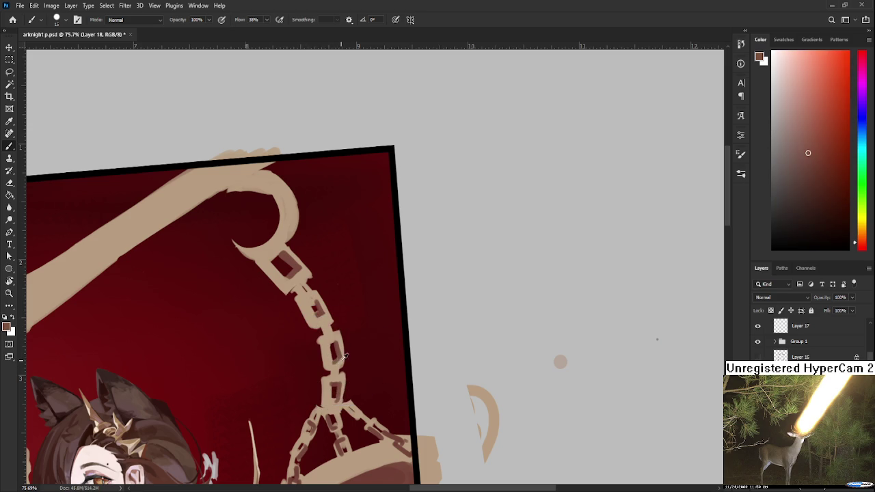
pyautogui.keyDown('alt'); pyautogui.click(333, 370); pyautogui.keyUp('alt')
pyautogui.keyDown('alt'); pyautogui.click(331, 401); pyautogui.keyUp('alt')
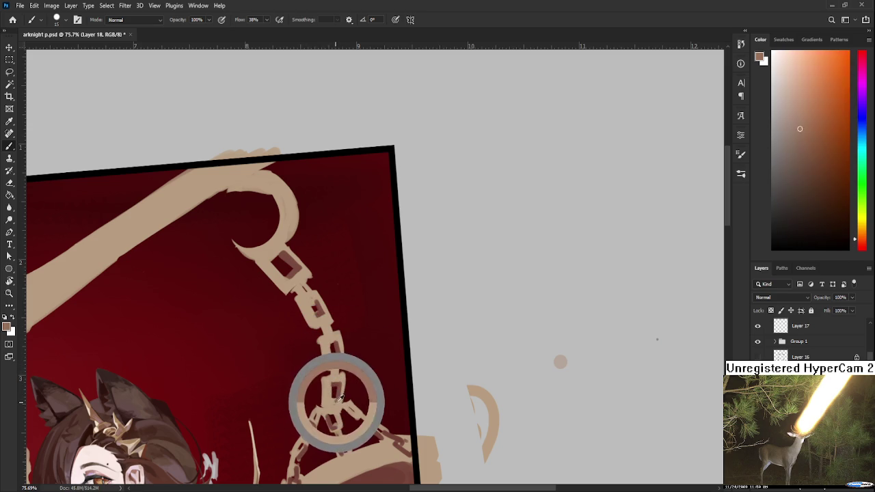
pyautogui.keyDown('alt'); pyautogui.click(327, 403); pyautogui.keyUp('alt')
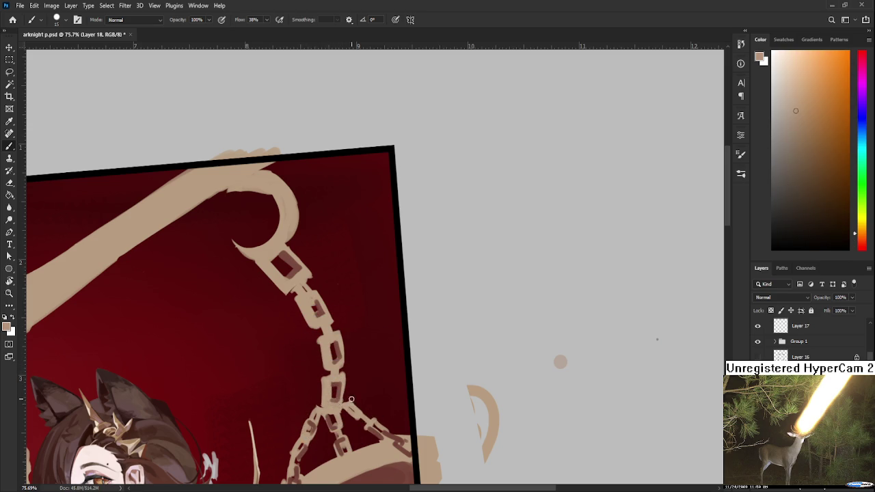
pyautogui.scroll(-2, 351, 399)
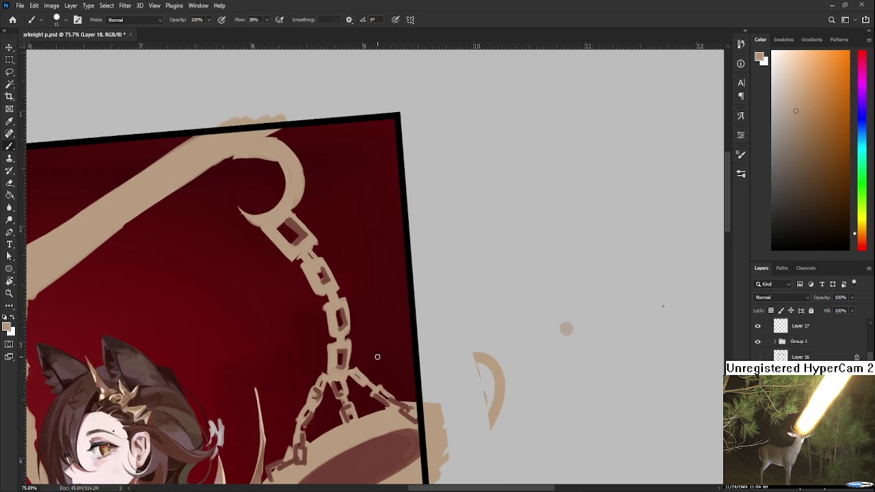
pyautogui.hotkey('ctrl', '0')
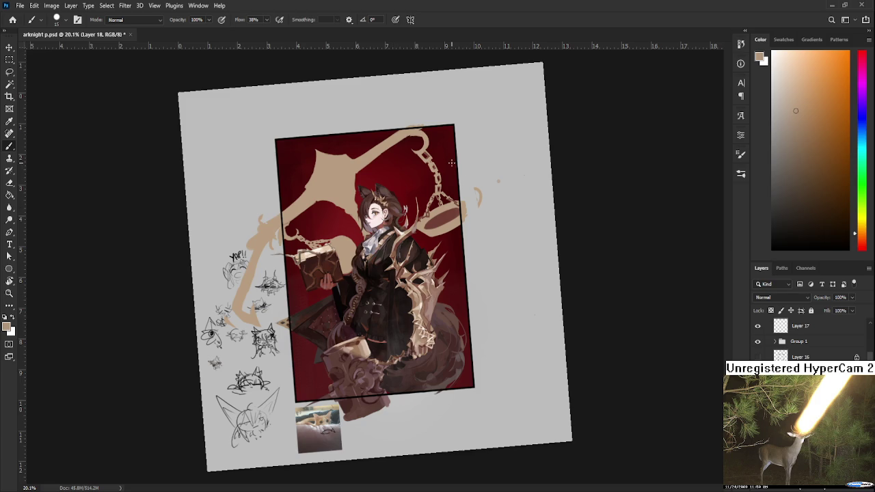
# Step: Zoom in on the chain and lighten a link's dark mark with sampled tan
pyautogui.scroll(-2, 451, 162)
pyautogui.scroll(5, 420, 168)
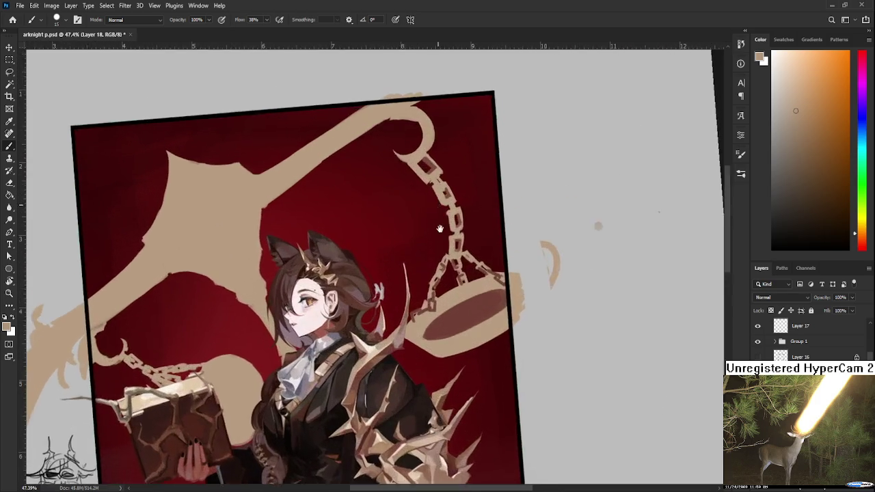
pyautogui.scroll(1, 440, 229)
pyautogui.scroll(1, 452, 260)
pyautogui.scroll(1, 472, 301)
pyautogui.scroll(1, 495, 341)
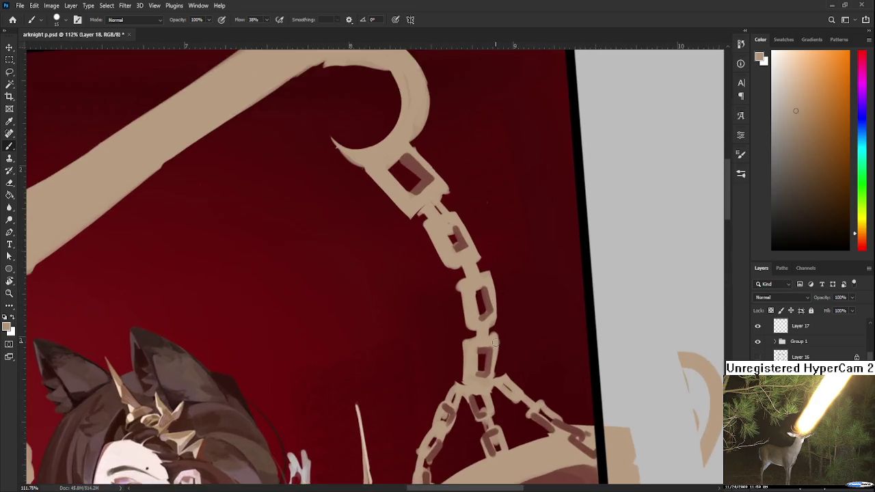
pyautogui.scroll(1, 495, 341)
pyautogui.keyDown('alt'); pyautogui.click(469, 313); pyautogui.keyUp('alt')
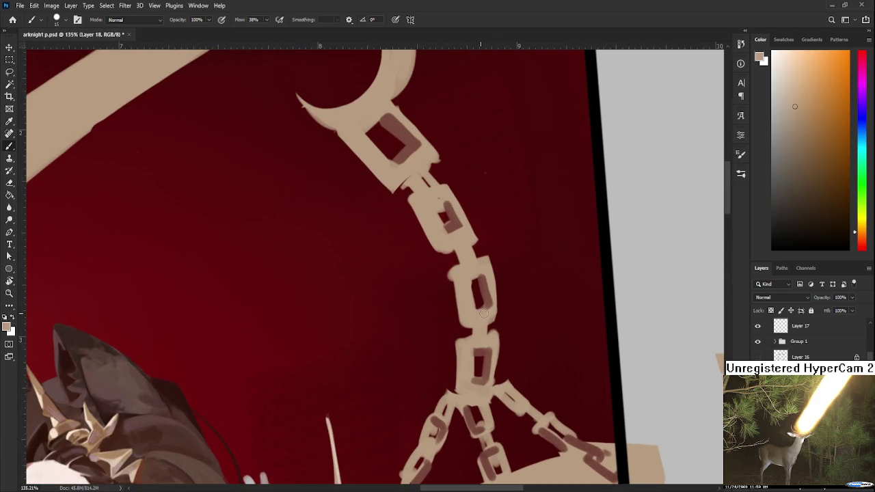
pyautogui.moveTo(482, 309); pyautogui.dragTo(481, 282)
# Step: Shade the left and right sides of a chain link with dark reddish-brown
pyautogui.keyDown('alt'); pyautogui.click(454, 231); pyautogui.keyUp('alt')
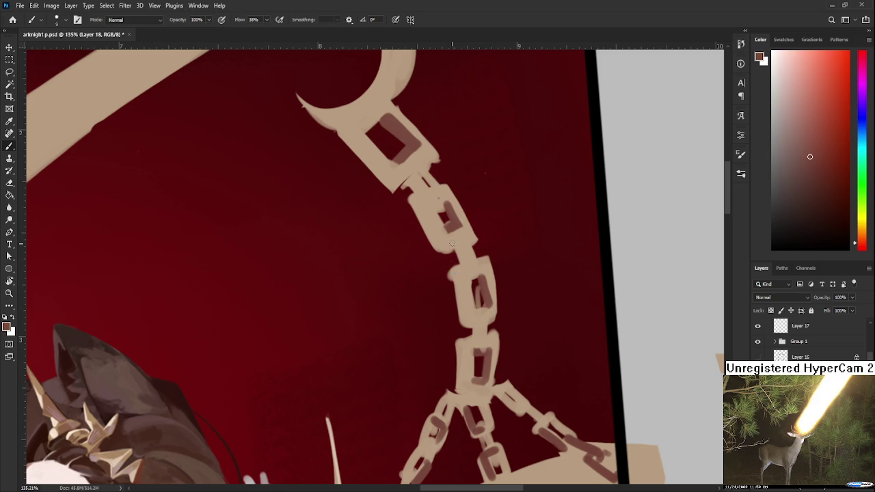
pyautogui.moveTo(448, 232); pyautogui.dragTo(458, 259)
pyautogui.moveTo(465, 229); pyautogui.dragTo(477, 258)
pyautogui.moveTo(484, 301); pyautogui.dragTo(468, 281)
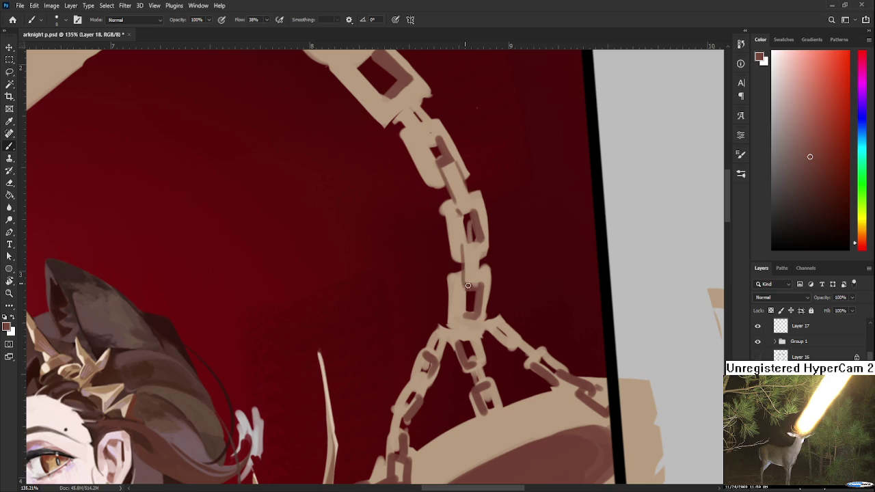
# Step: Sample and compare the light beige and tan colours of the chain links
pyautogui.keyDown('alt'); pyautogui.click(476, 263); pyautogui.keyUp('alt')
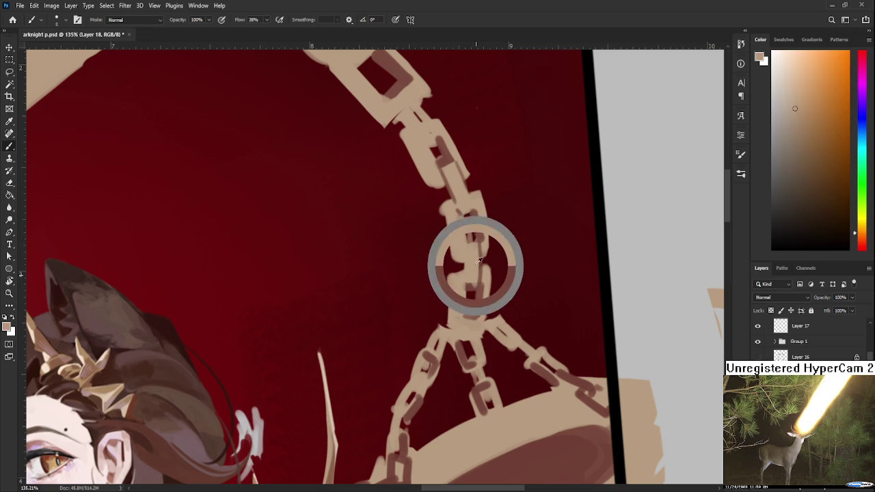
pyautogui.keyDown('alt'); pyautogui.click(481, 225); pyautogui.keyUp('alt')
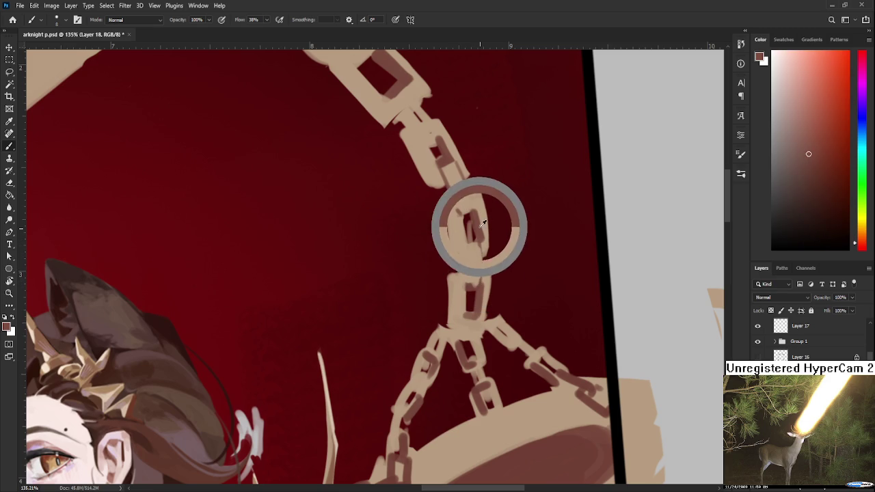
pyautogui.keyDown('alt'); pyautogui.click(477, 324); pyautogui.keyUp('alt')
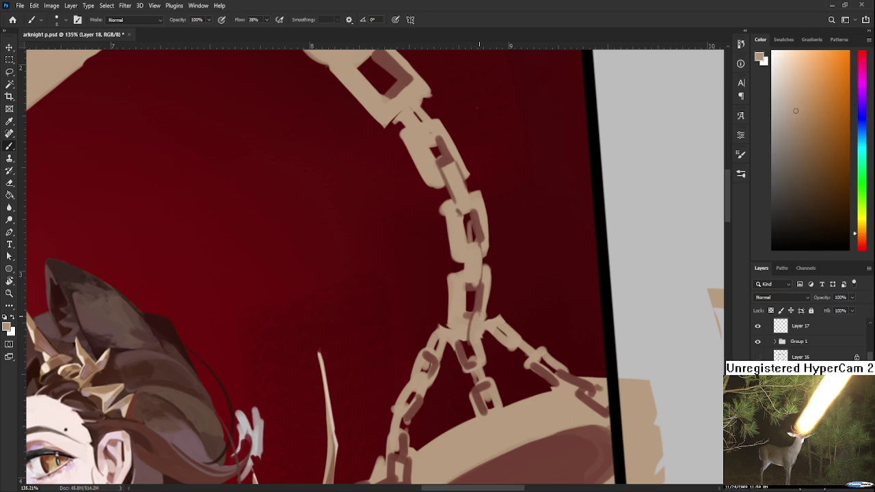
pyautogui.keyDown('alt'); pyautogui.click(480, 311); pyautogui.keyUp('alt')
pyautogui.keyDown('alt'); pyautogui.click(475, 321); pyautogui.keyUp('alt')
# Step: Paint a thin dark line along the chain links, then resample the beige
pyautogui.scroll(5, 476, 315)
pyautogui.keyDown('alt'); pyautogui.click(461, 313); pyautogui.keyUp('alt')
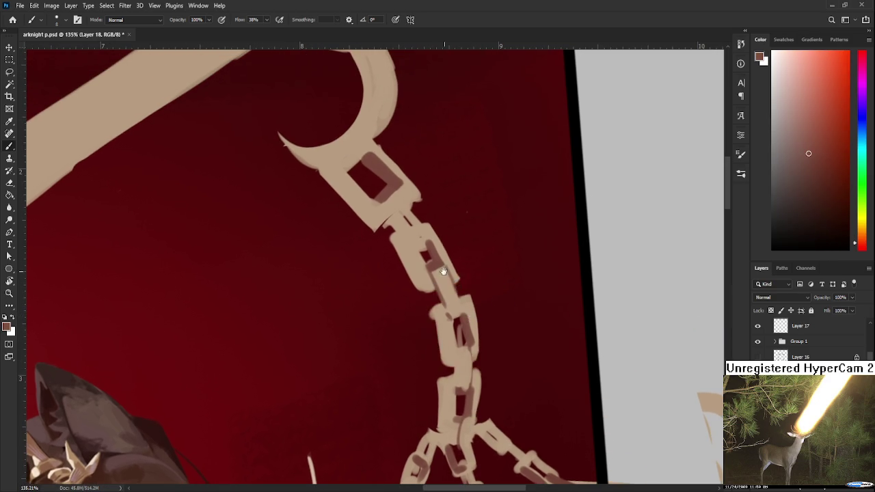
pyautogui.scroll(5, 439, 309)
pyautogui.moveTo(425, 299)
pyautogui.mouseDown()
pyautogui.moveTo(460, 348)
pyautogui.moveTo(436, 317)
pyautogui.mouseUp()
pyautogui.keyDown('alt'); pyautogui.click(432, 317); pyautogui.keyUp('alt')
pyautogui.keyDown('alt'); pyautogui.click(416, 313); pyautogui.keyUp('alt')
pyautogui.press('e')
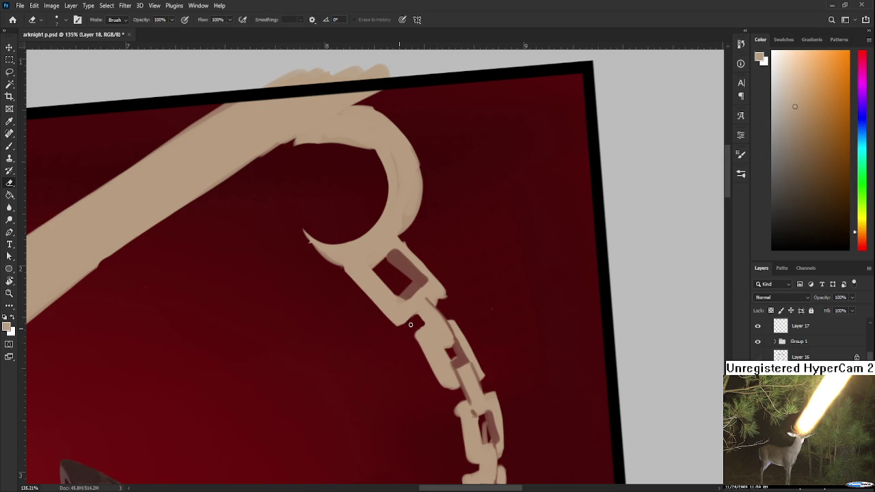
# Step: Erase the stray beige bump on a chain link and rotate the view about 45°
pyautogui.moveTo(441, 305); pyautogui.dragTo(447, 291)
pyautogui.moveTo(443, 317); pyautogui.dragTo(448, 287)
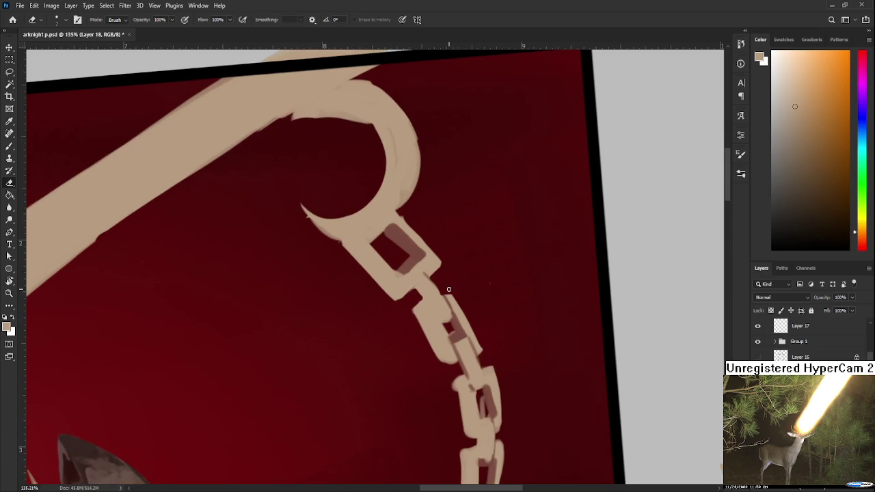
pyautogui.scroll(-3, 451, 289)
pyautogui.press('b')
pyautogui.moveTo(452, 289)
pyautogui.mouseDown()
pyautogui.moveTo(433, 271)
pyautogui.moveTo(433, 288)
pyautogui.moveTo(479, 313)
pyautogui.mouseUp()
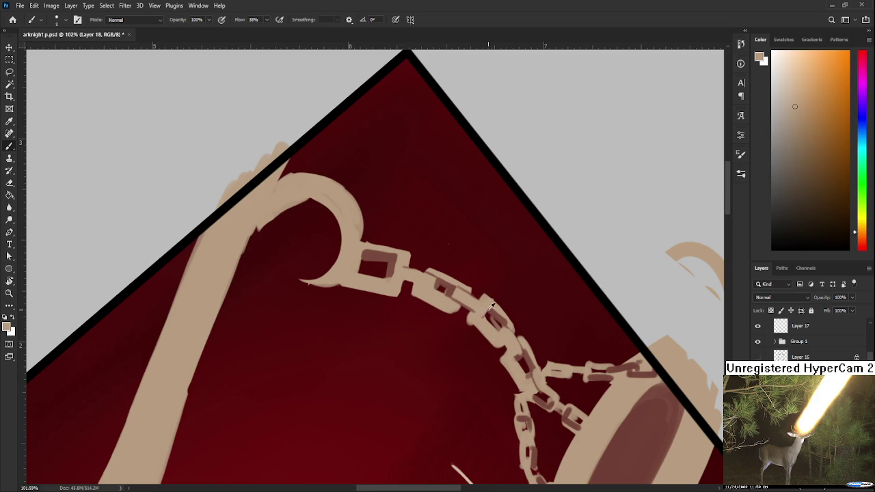
# Step: Sample the dark reddish-brown and tan chain colours with the view turned back upright
pyautogui.keyDown('alt'); pyautogui.click(489, 313); pyautogui.keyUp('alt')
pyautogui.press('e')
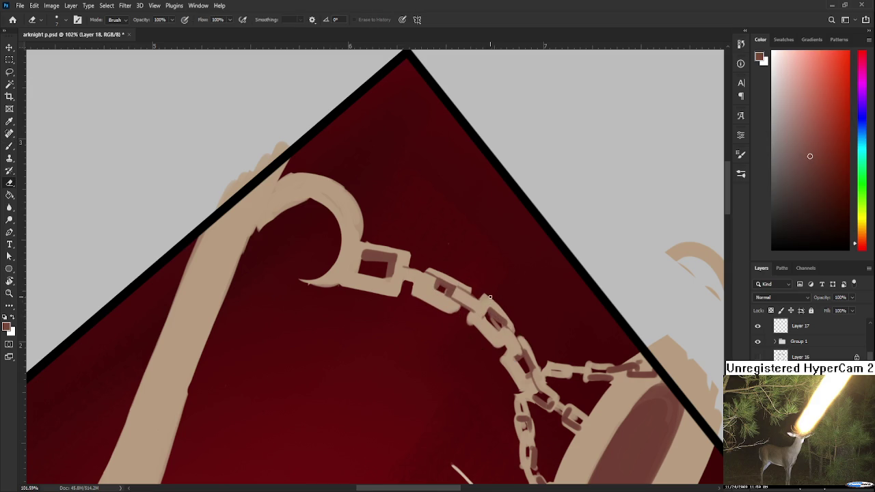
pyautogui.press('r')
pyautogui.moveTo(473, 328); pyautogui.dragTo(438, 369)
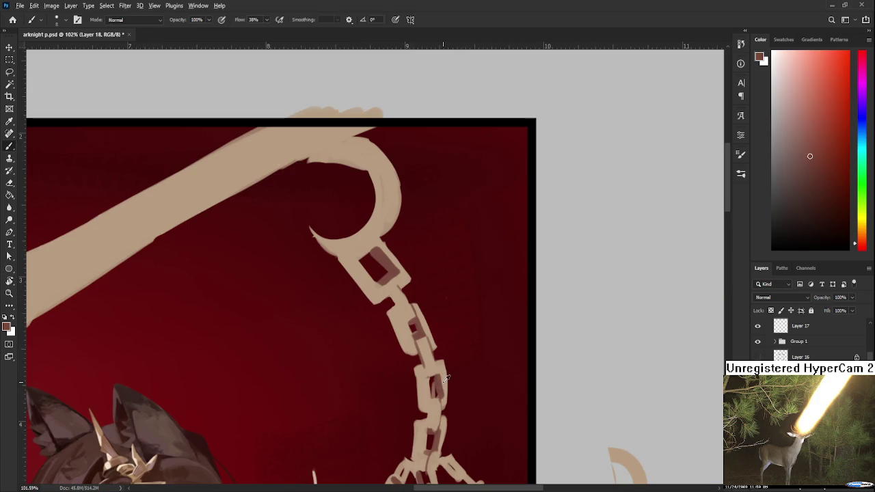
pyautogui.press('b')
pyautogui.keyDown('alt'); pyautogui.click(443, 377); pyautogui.keyUp('alt')
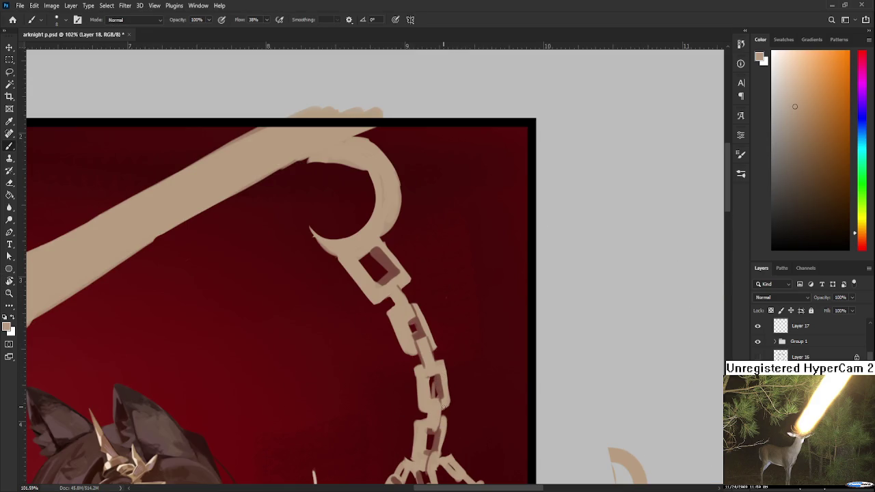
pyautogui.press('e')
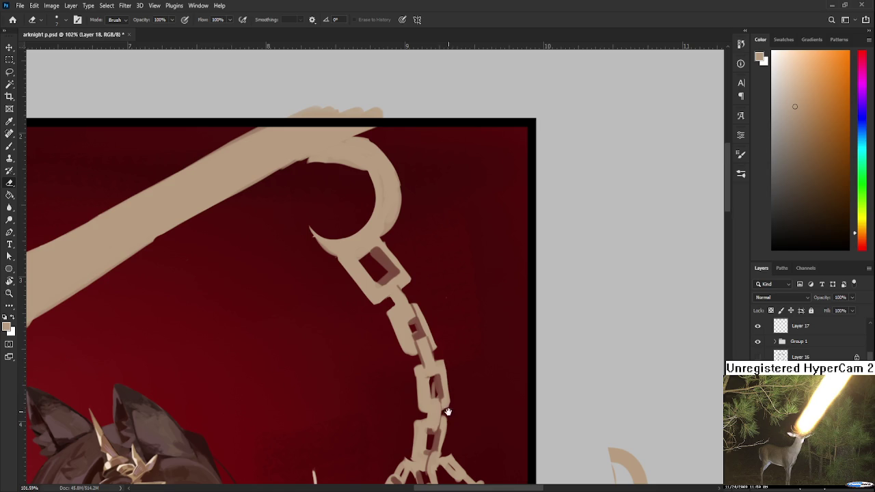
# Step: Pan along the chain and sample the dark red background colour
pyautogui.moveTo(452, 410); pyautogui.dragTo(457, 348)
pyautogui.press('b')
pyautogui.keyDown('alt'); pyautogui.click(444, 341); pyautogui.keyUp('alt')
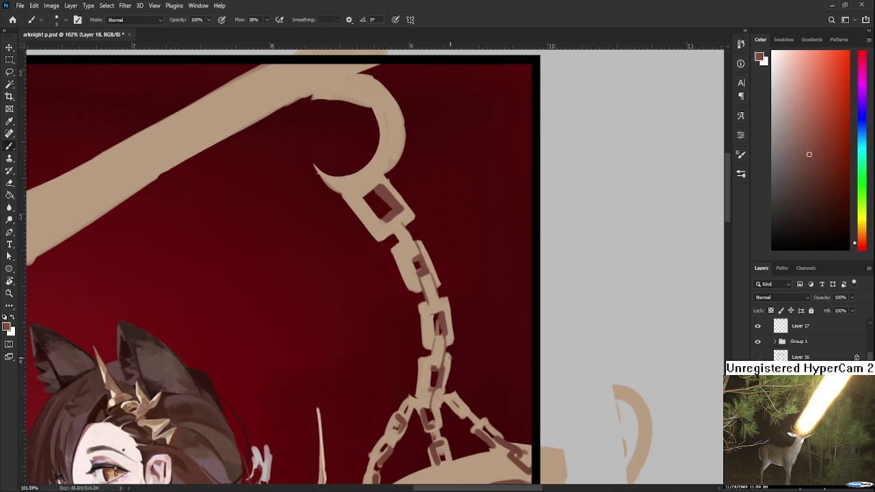
pyautogui.scroll(-3, 449, 356)
pyautogui.scroll(-2, 452, 353)
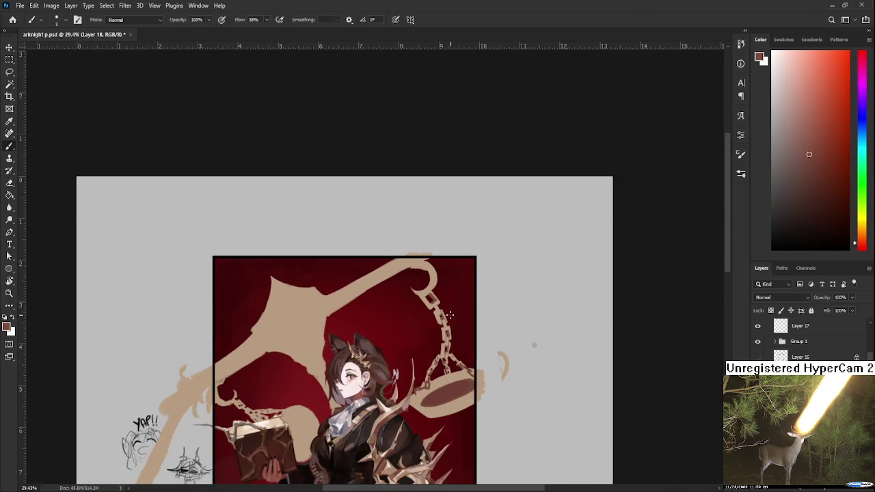
# Step: Tilt the view and erase the light patch to open the top chain link's centre
pyautogui.scroll(4, 451, 354)
pyautogui.scroll(2, 452, 353)
pyautogui.press('r')
pyautogui.moveTo(431, 345)
pyautogui.mouseDown()
pyautogui.moveTo(411, 359)
pyautogui.moveTo(392, 317)
pyautogui.mouseUp()
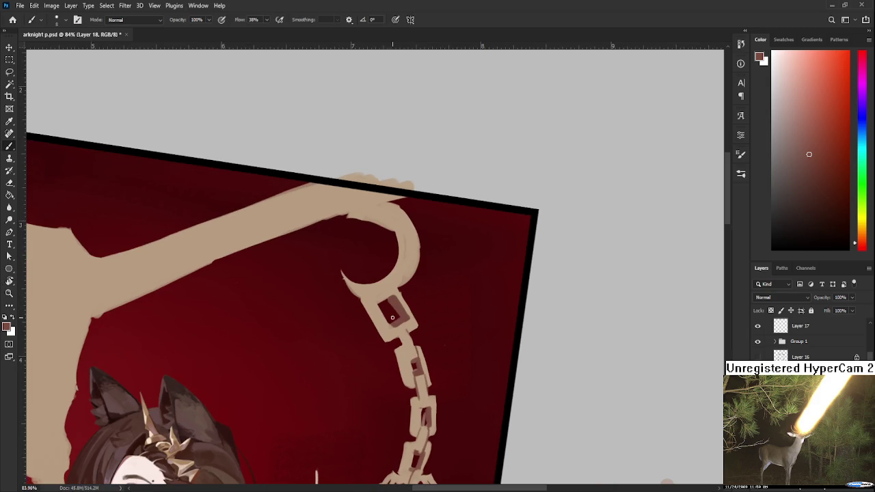
pyautogui.press('e')
pyautogui.click(391, 308)
pyautogui.press('b')
pyautogui.keyDown('alt'); pyautogui.click(393, 304); pyautogui.keyUp('alt')
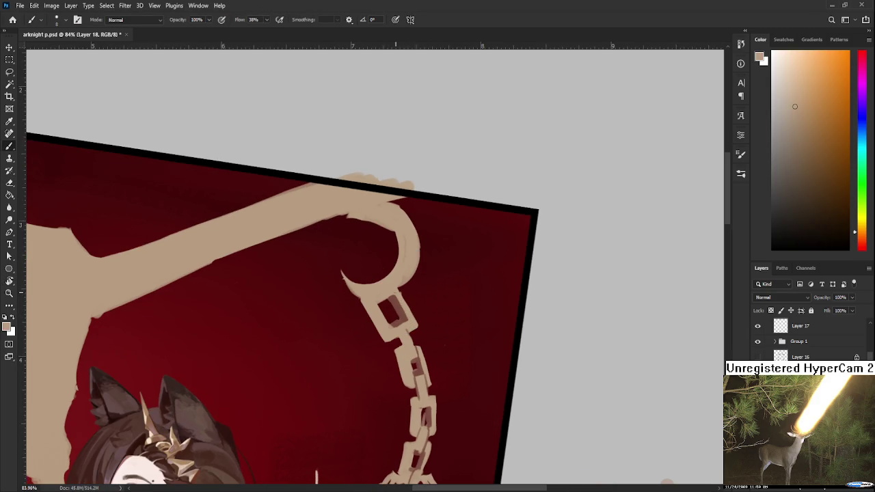
# Step: Sample dark red and tan from the top link, the hook and the scale pan
pyautogui.keyDown('alt'); pyautogui.click(392, 329); pyautogui.keyUp('alt')
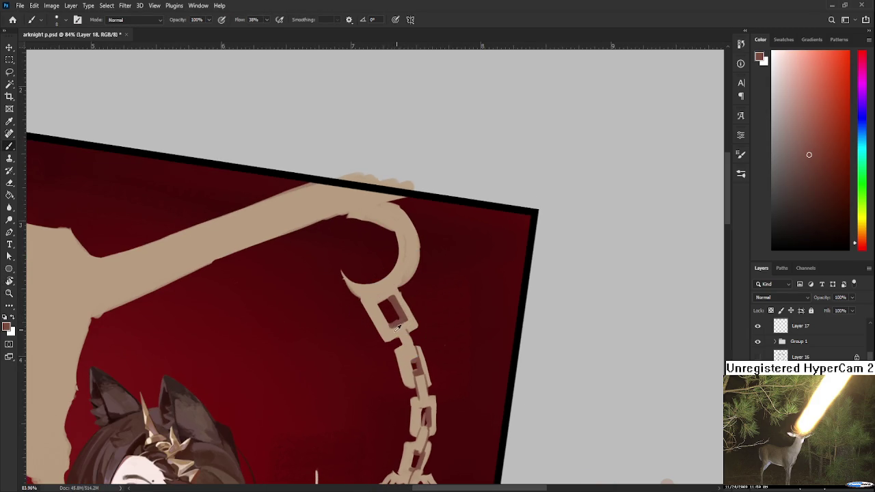
pyautogui.keyDown('alt'); pyautogui.click(388, 329); pyautogui.keyUp('alt')
pyautogui.keyDown('alt'); pyautogui.click(390, 287); pyautogui.keyUp('alt')
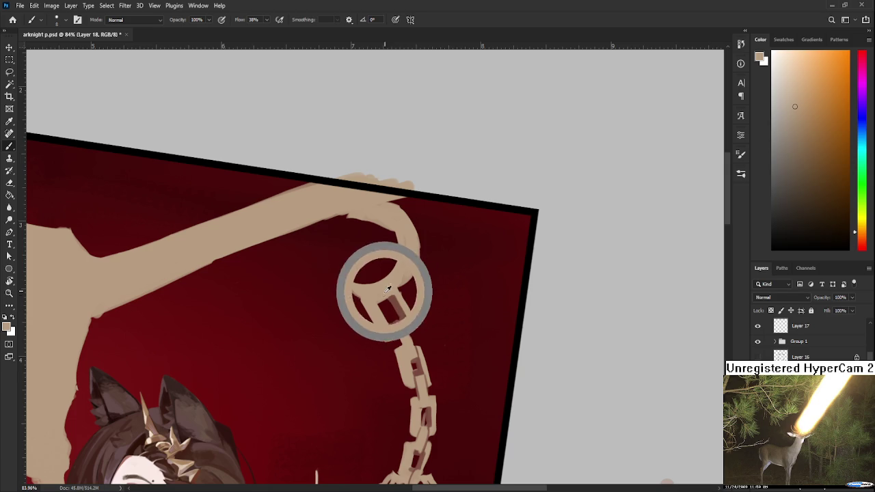
pyautogui.scroll(2, 410, 301)
pyautogui.scroll(-5, 419, 308)
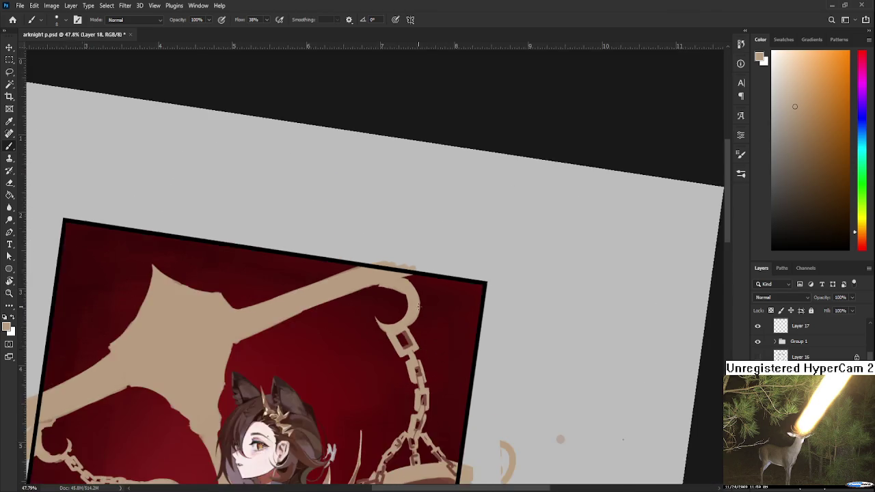
pyautogui.scroll(1, 451, 324)
pyautogui.scroll(1, 452, 324)
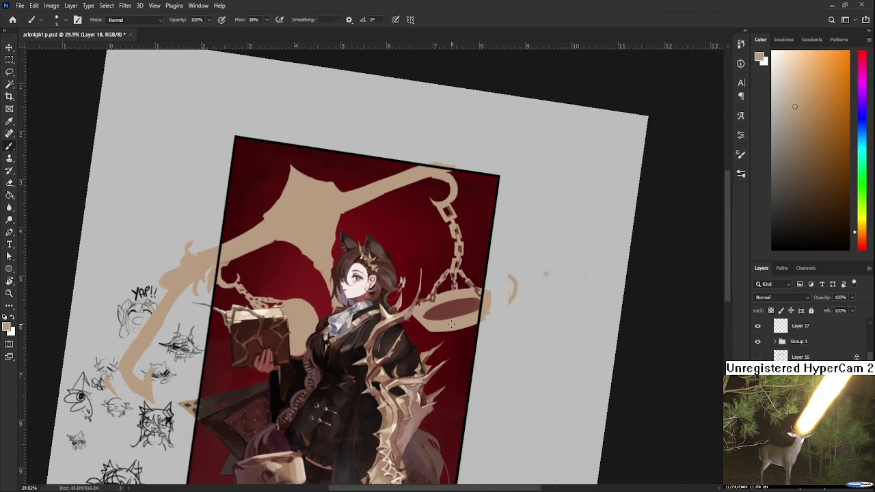
pyautogui.keyDown('alt'); pyautogui.click(456, 309); pyautogui.keyUp('alt')
pyautogui.scroll(1, 448, 278)
pyautogui.scroll(3, 465, 301)
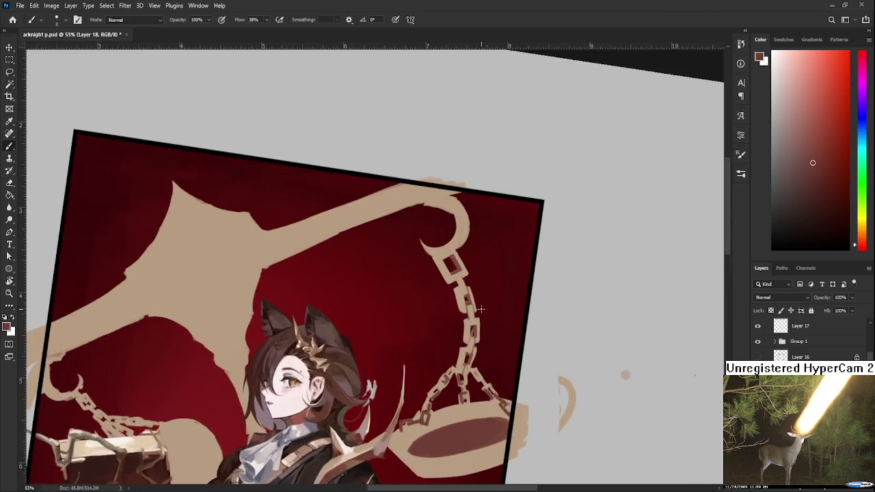
pyautogui.scroll(3, 479, 318)
pyautogui.press('e')
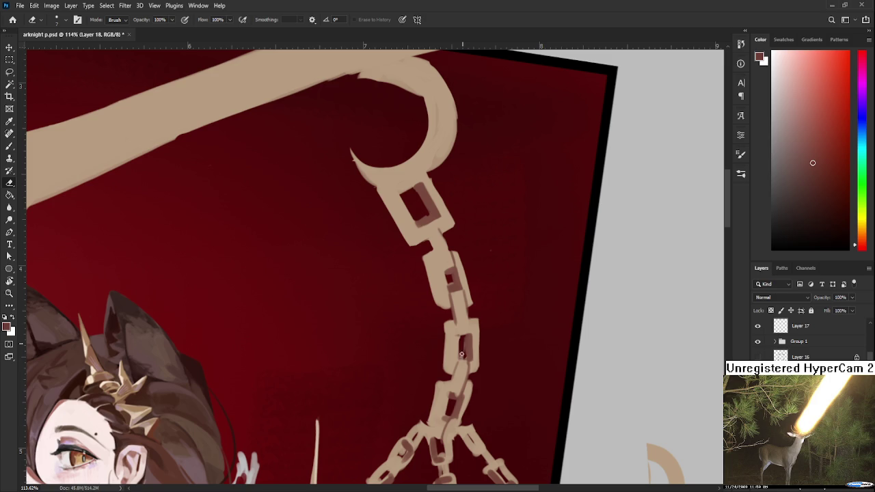
# Step: Erase strips inside two lower chain links to deepen their gaps
pyautogui.moveTo(460, 356); pyautogui.dragTo(460, 350)
pyautogui.moveTo(450, 288); pyautogui.dragTo(446, 270)
pyautogui.moveTo(446, 266); pyautogui.dragTo(450, 265)
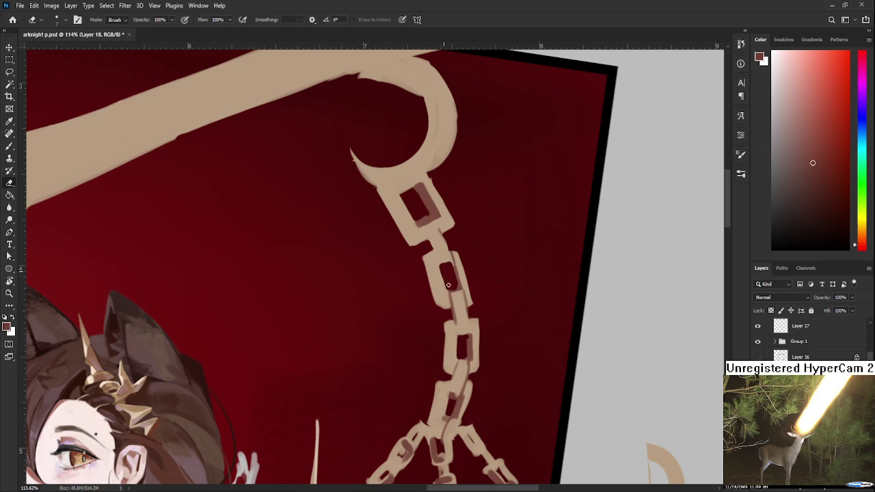
pyautogui.moveTo(449, 322); pyautogui.dragTo(468, 171)
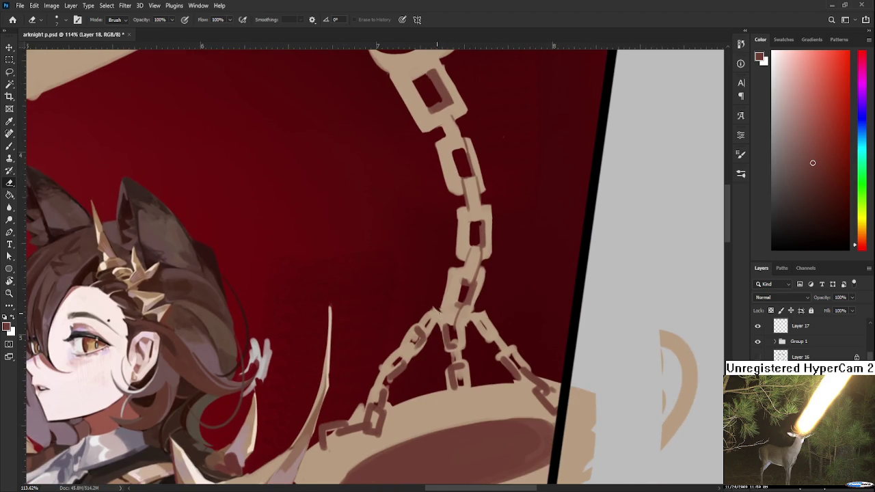
# Step: Sample the chain's tan, return to the eraser and pan across the chain
pyautogui.press('b')
pyautogui.keyDown('alt'); pyautogui.click(441, 309); pyautogui.keyUp('alt')
pyautogui.press('e')
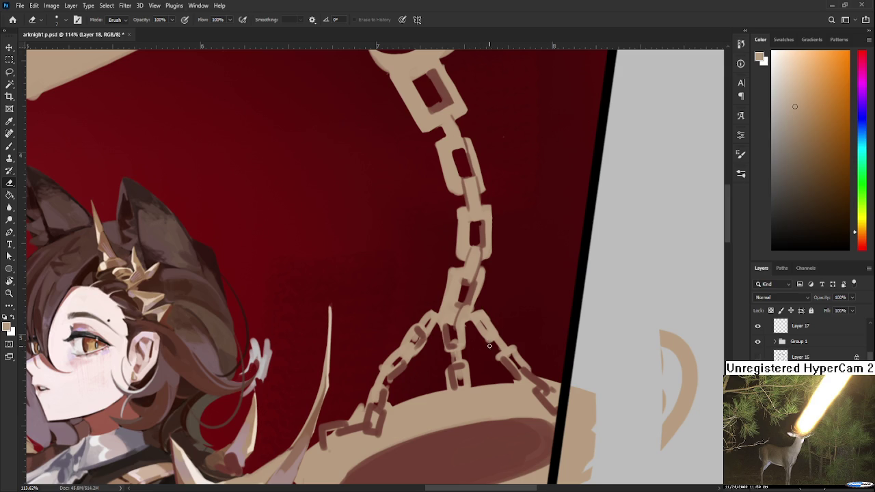
pyautogui.moveTo(453, 356); pyautogui.dragTo(471, 359)
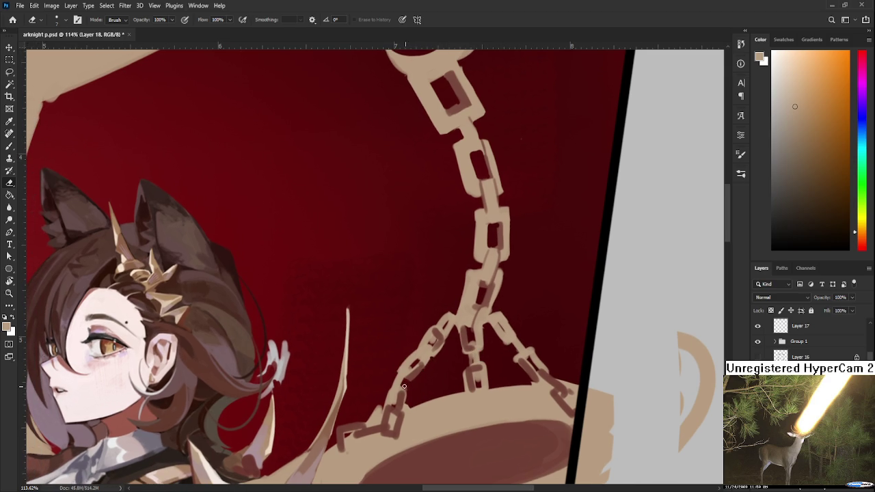
pyautogui.scroll(-2, 424, 403)
pyautogui.scroll(-3, 451, 390)
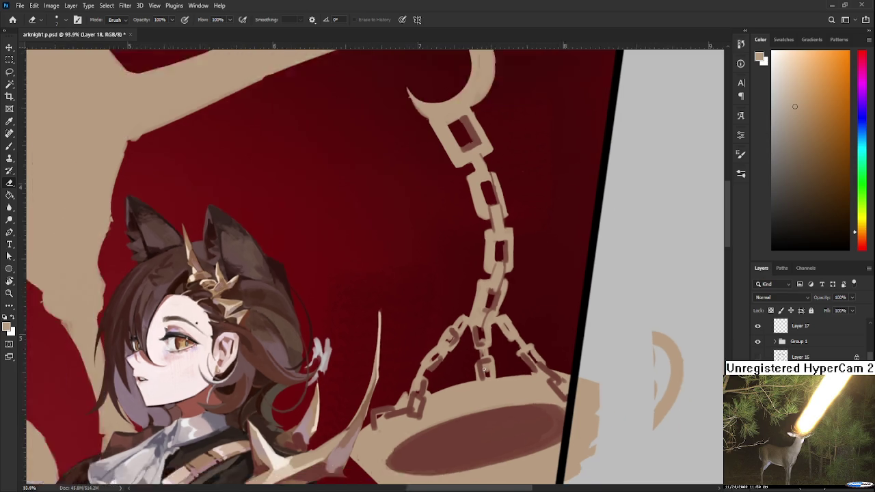
pyautogui.scroll(-3, 499, 369)
pyautogui.scroll(-3, 547, 351)
pyautogui.press('r')
pyautogui.moveTo(547, 351); pyautogui.dragTo(524, 415)
pyautogui.scroll(2, 519, 397)
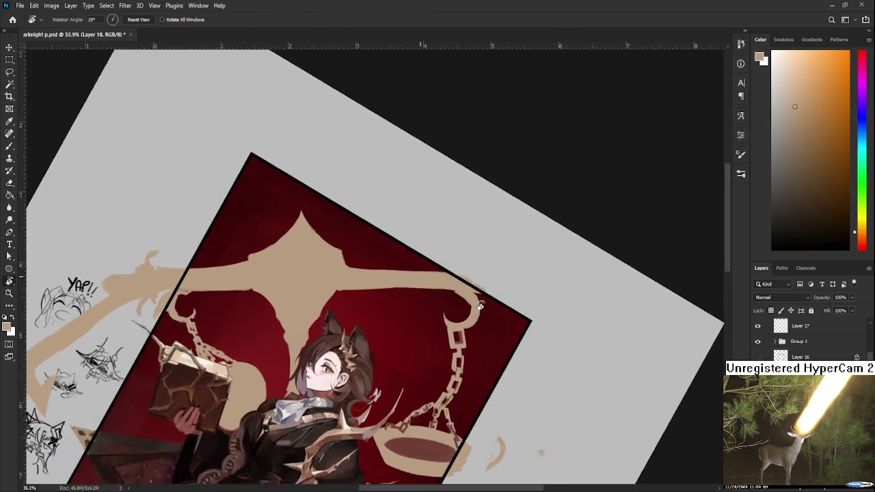
pyautogui.scroll(2, 492, 356)
pyautogui.scroll(2, 473, 306)
pyautogui.scroll(-3, 473, 305)
pyautogui.moveTo(465, 385); pyautogui.dragTo(469, 389)
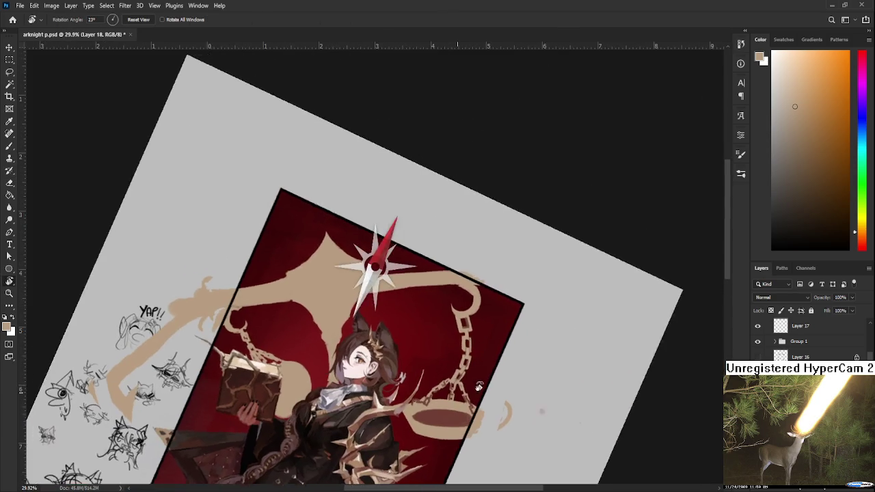
pyautogui.scroll(2, 469, 389)
pyautogui.scroll(1, 470, 389)
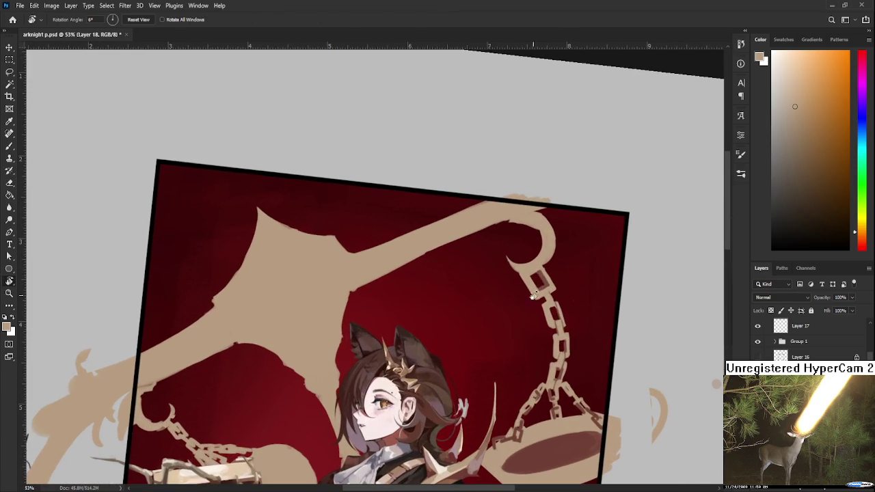
pyautogui.press('b')
pyautogui.keyDown('alt'); pyautogui.click(545, 272); pyautogui.keyUp('alt')
pyautogui.moveTo(545, 272); pyautogui.dragTo(584, 288)
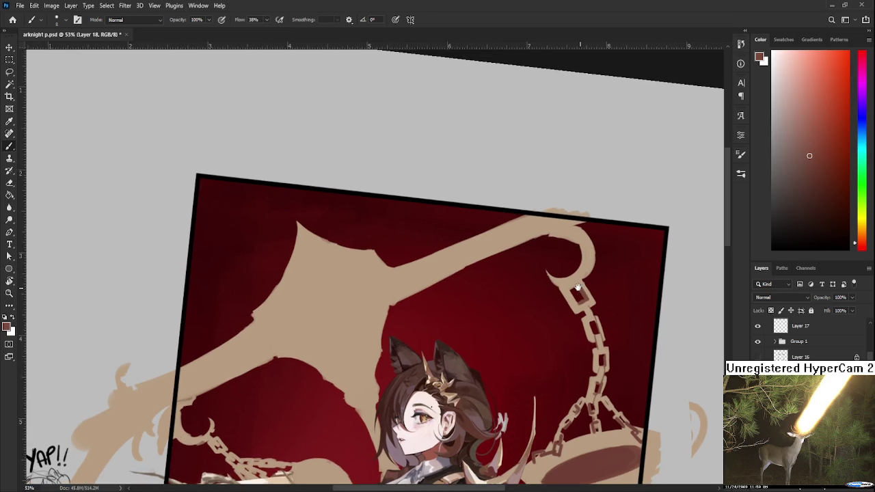
pyautogui.scroll(-2, 490, 323)
pyautogui.scroll(-2, 490, 323)
pyautogui.scroll(-2, 489, 323)
pyautogui.press('r')
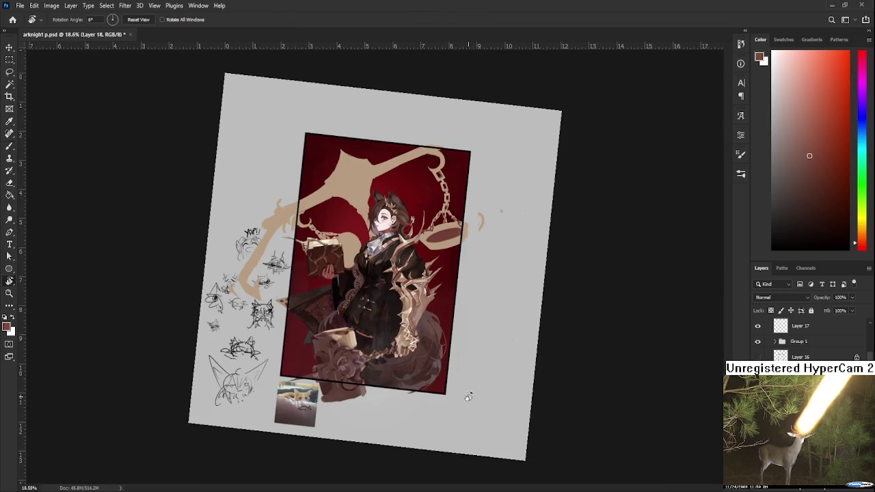
pyautogui.moveTo(469, 401); pyautogui.dragTo(476, 398)
pyautogui.scroll(2, 424, 147)
pyautogui.scroll(2, 424, 147)
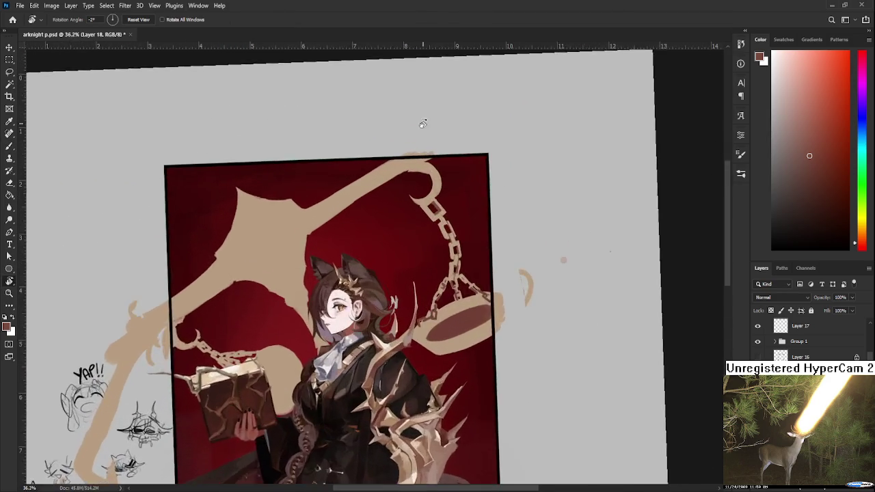
pyautogui.scroll(2, 424, 147)
pyautogui.press('b')
pyautogui.scroll(-3, 355, 404)
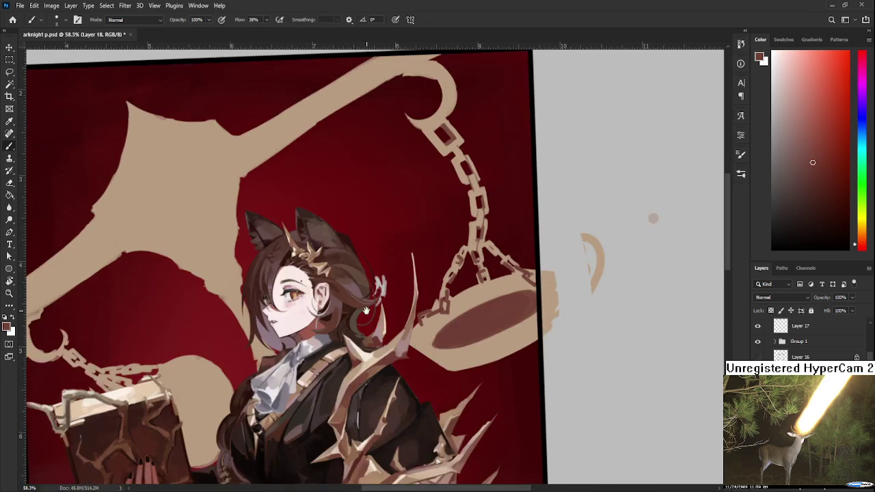
pyautogui.scroll(2, 391, 351)
# Step: Highlight the scale pan's upper inner rim with a sampled pinkish mauve
pyautogui.moveTo(373, 358); pyautogui.dragTo(420, 351)
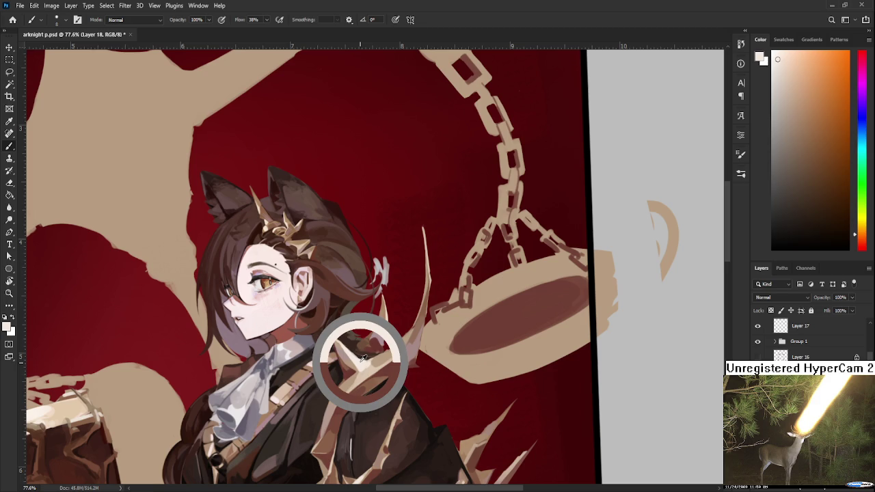
pyautogui.keyDown('alt'); pyautogui.click(381, 339); pyautogui.keyUp('alt')
pyautogui.moveTo(521, 275)
pyautogui.mouseDown()
pyautogui.moveTo(528, 284)
pyautogui.moveTo(554, 270)
pyautogui.mouseUp()
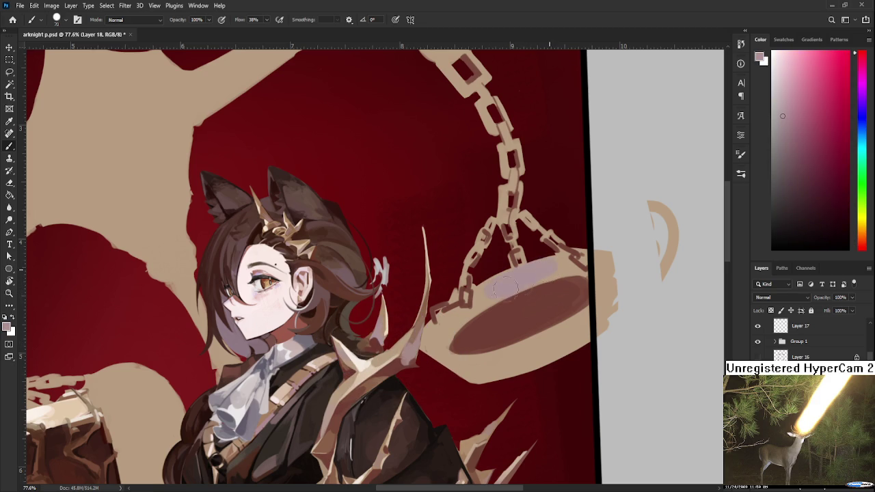
pyautogui.keyDown('alt'); pyautogui.click(530, 275); pyautogui.keyUp('alt')
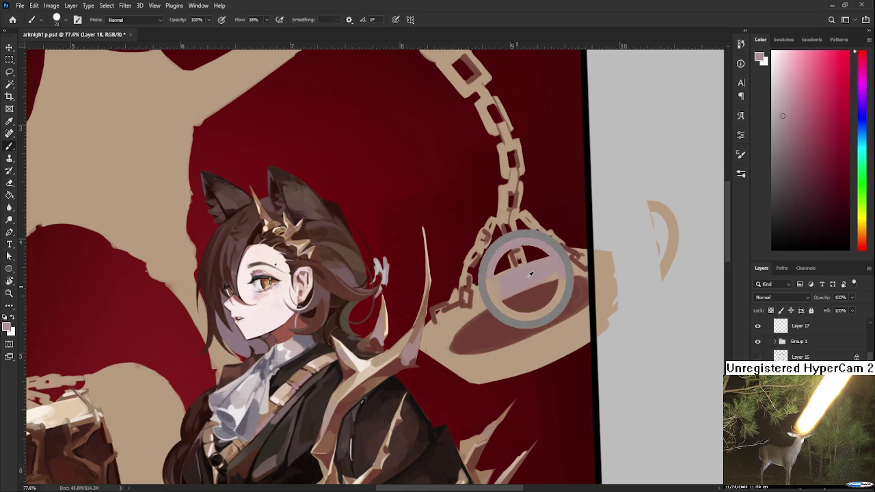
pyautogui.keyDown('alt'); pyautogui.click(489, 301); pyautogui.keyUp('alt')
pyautogui.keyDown('alt'); pyautogui.click(526, 275); pyautogui.keyUp('alt')
# Step: Highlight the pan's left end and add a faint light stroke to the pan
pyautogui.moveTo(445, 326); pyautogui.dragTo(452, 344)
pyautogui.keyDown('alt'); pyautogui.click(438, 350); pyautogui.keyUp('alt')
pyautogui.keyDown('alt'); pyautogui.click(445, 335); pyautogui.keyUp('alt')
pyautogui.keyDown('alt'); pyautogui.click(499, 291); pyautogui.keyUp('alt')
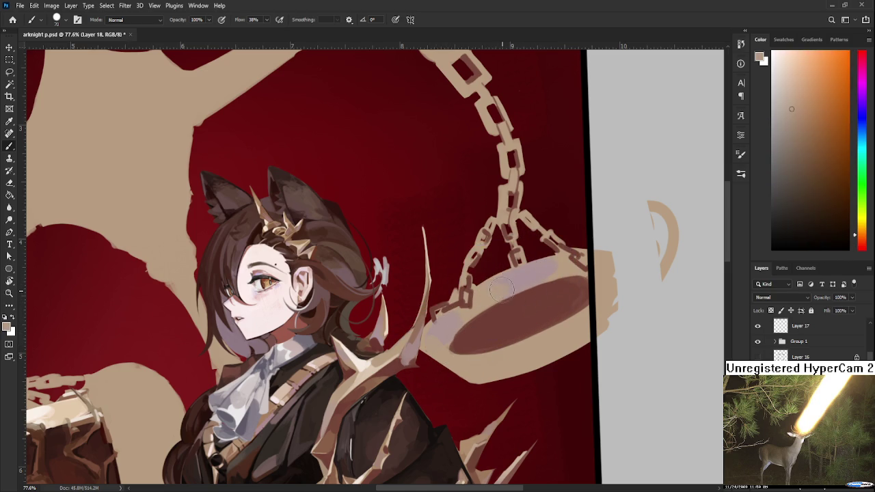
pyautogui.keyDown('alt'); pyautogui.click(519, 280); pyautogui.keyUp('alt')
pyautogui.keyDown('alt'); pyautogui.click(351, 385); pyautogui.keyUp('alt')
pyautogui.moveTo(489, 296); pyautogui.dragTo(480, 300)
# Step: View the whole illustration and sample light tan and muted pink from the pan
pyautogui.moveTo(381, 352)
pyautogui.mouseDown()
pyautogui.moveTo(460, 249)
pyautogui.moveTo(468, 283)
pyautogui.mouseUp()
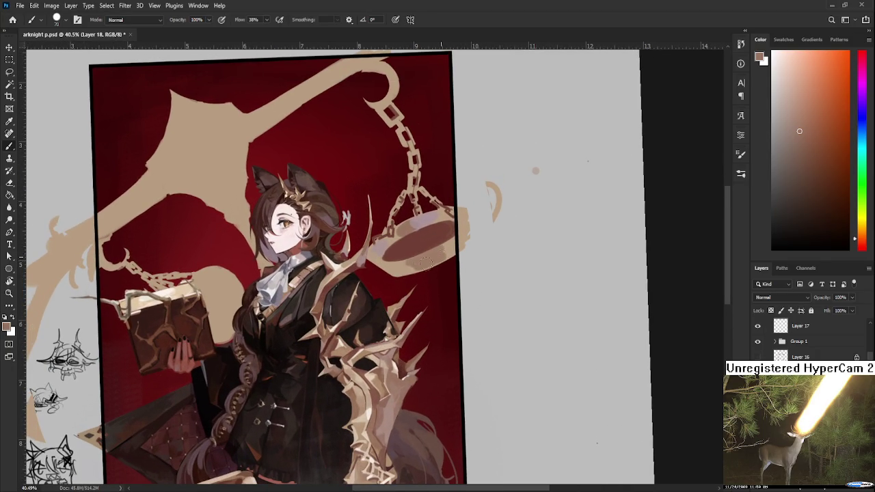
pyautogui.keyDown('alt'); pyautogui.click(409, 268); pyautogui.keyUp('alt')
pyautogui.keyDown('alt'); pyautogui.click(444, 251); pyautogui.keyUp('alt')
pyautogui.keyDown('alt'); pyautogui.click(426, 239); pyautogui.keyUp('alt')
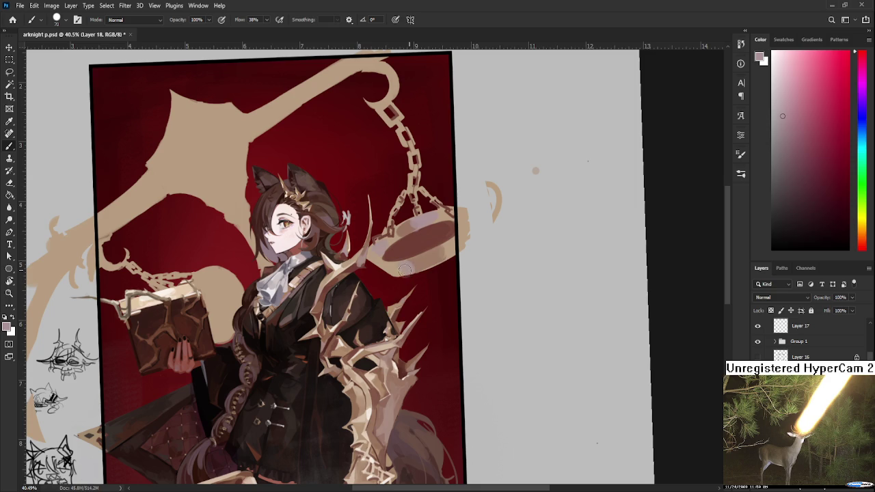
pyautogui.keyDown('alt'); pyautogui.click(405, 270); pyautogui.keyUp('alt')
pyautogui.keyDown('alt'); pyautogui.click(411, 267); pyautogui.keyUp('alt')
pyautogui.keyDown('alt'); pyautogui.click(415, 269); pyautogui.keyUp('alt')
# Step: Sample reddish shades from the lower scale pan
pyautogui.moveTo(415, 268)
pyautogui.mouseDown()
pyautogui.moveTo(422, 330)
pyautogui.moveTo(494, 333)
pyautogui.mouseUp()
pyautogui.keyDown('alt'); pyautogui.click(422, 330); pyautogui.keyUp('alt')
pyautogui.keyDown('alt'); pyautogui.click(433, 319); pyautogui.keyUp('alt')
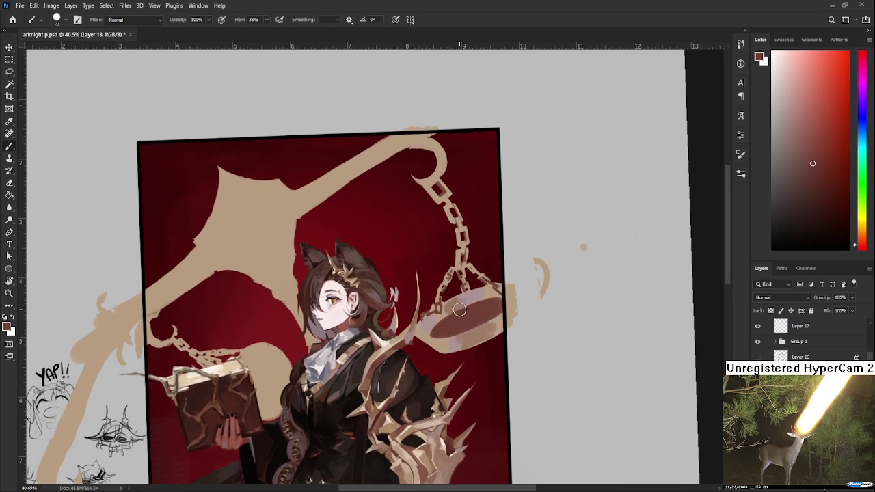
pyautogui.moveTo(460, 310); pyautogui.dragTo(466, 312)
pyautogui.keyDown('alt'); pyautogui.click(477, 318); pyautogui.keyUp('alt')
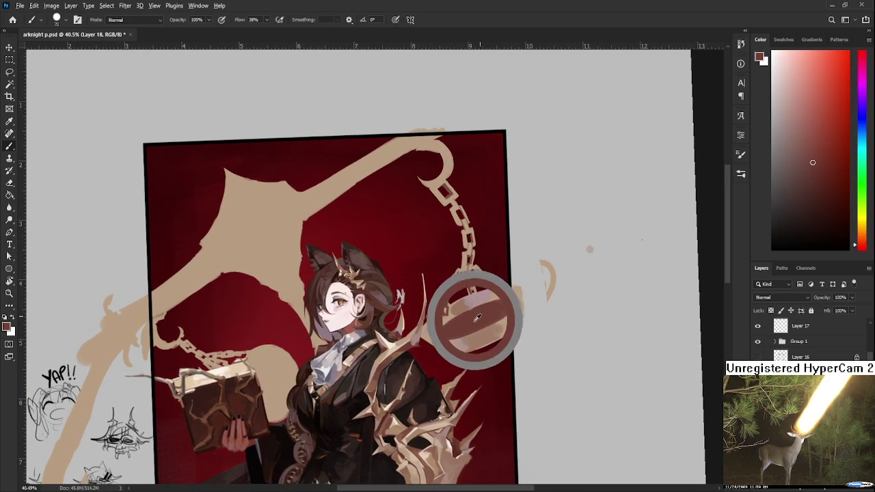
pyautogui.moveTo(253, 227); pyautogui.dragTo(363, 284)
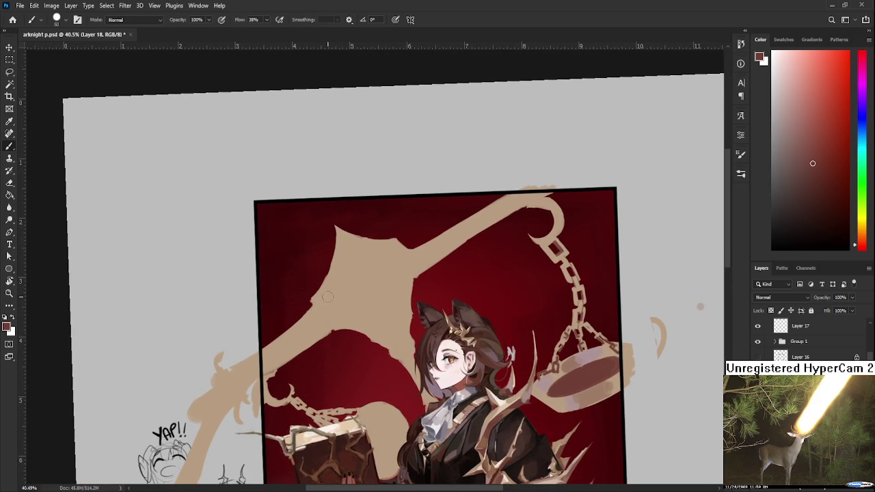
# Step: Draw dark facet lines on the staff head and line its upper-left and top edges
pyautogui.moveTo(312, 301); pyautogui.dragTo(336, 328)
pyautogui.moveTo(366, 269); pyautogui.dragTo(342, 321)
pyautogui.moveTo(336, 229)
pyautogui.mouseDown()
pyautogui.moveTo(366, 266)
pyautogui.moveTo(415, 272)
pyautogui.mouseUp()
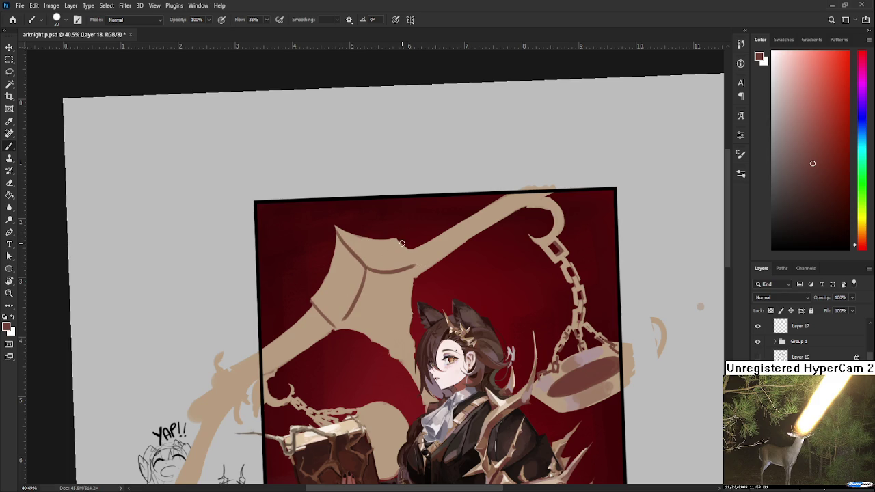
pyautogui.moveTo(398, 238); pyautogui.dragTo(419, 261)
# Step: Sample the dark line colour and darken the staff head's lower edge with brown
pyautogui.moveTo(393, 289)
pyautogui.mouseDown()
pyautogui.moveTo(367, 296)
pyautogui.moveTo(379, 305)
pyautogui.moveTo(356, 336)
pyautogui.moveTo(393, 319)
pyautogui.moveTo(387, 313)
pyautogui.mouseUp()
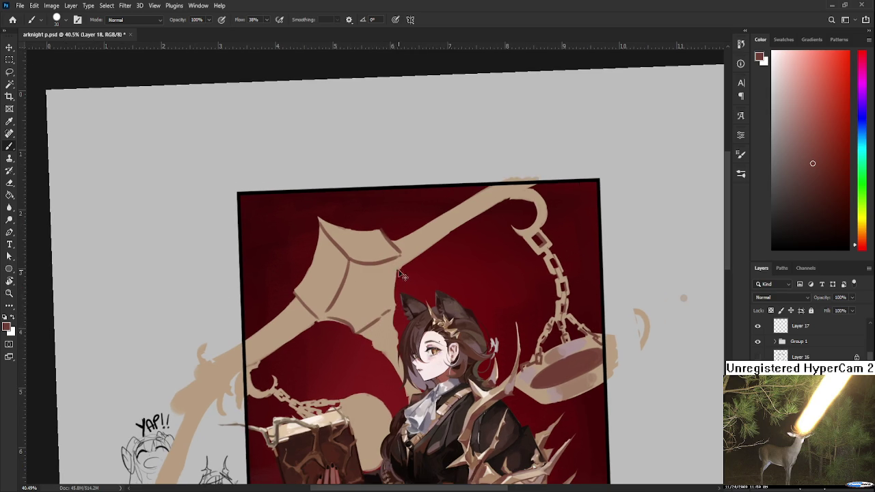
pyautogui.keyDown('alt'); pyautogui.click(378, 313); pyautogui.keyUp('alt')
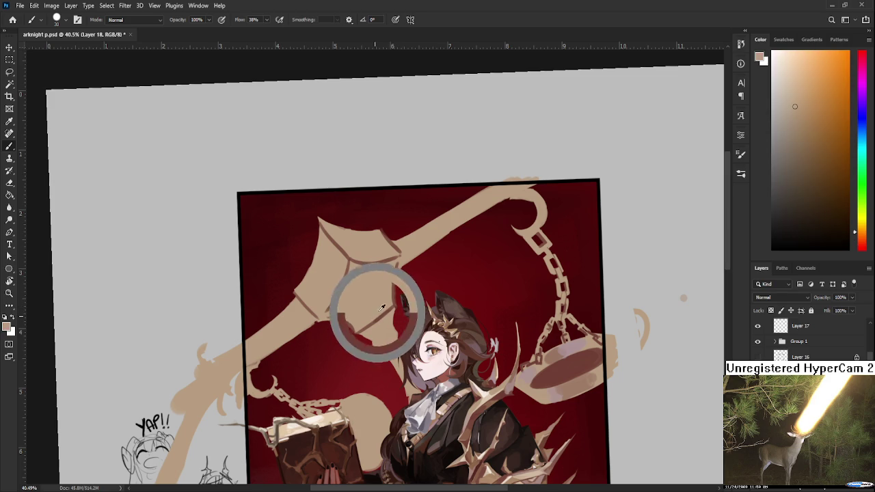
pyautogui.keyDown('alt'); pyautogui.click(382, 267); pyautogui.keyUp('alt')
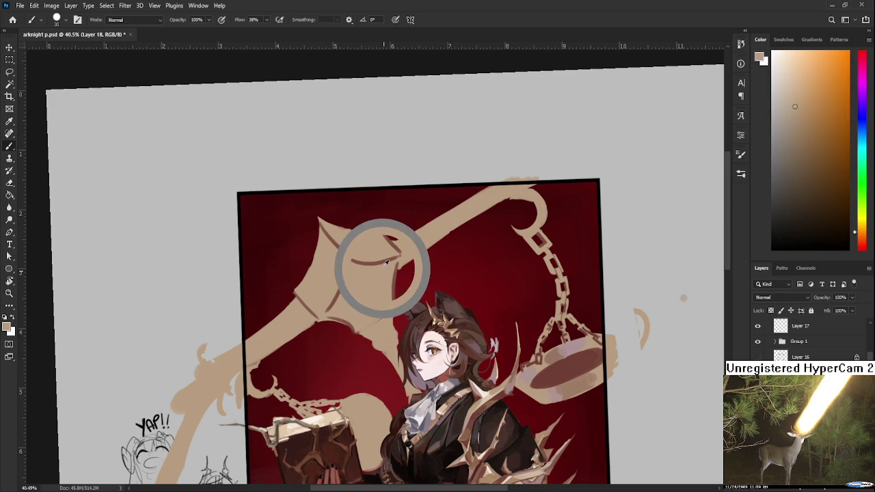
pyautogui.moveTo(371, 329)
pyautogui.mouseDown()
pyautogui.moveTo(388, 311)
pyautogui.moveTo(365, 332)
pyautogui.moveTo(391, 324)
pyautogui.moveTo(376, 342)
pyautogui.moveTo(396, 343)
pyautogui.mouseUp()
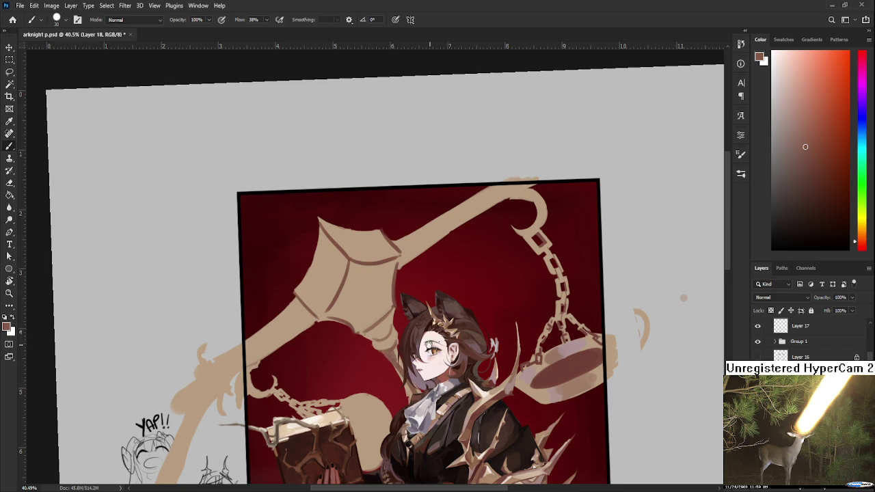
# Step: Sample lighter orange-beige and darker reddish-brown shades from the hair
pyautogui.moveTo(393, 358); pyautogui.dragTo(365, 366)
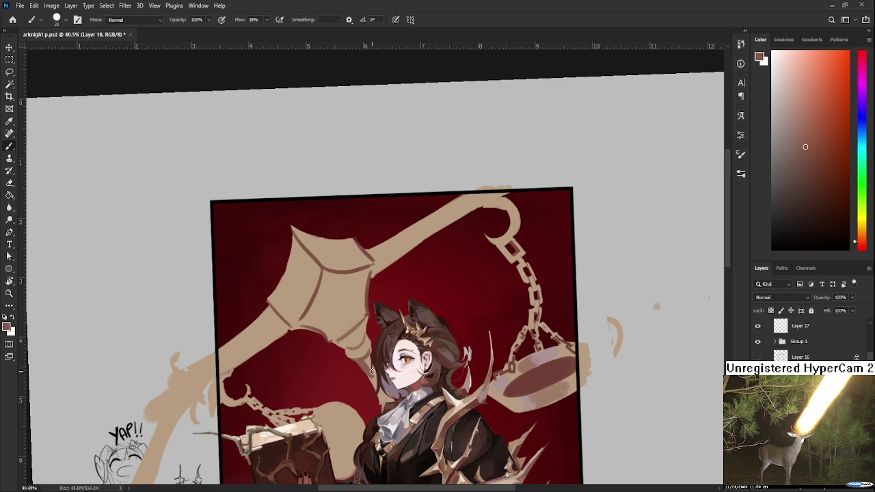
pyautogui.keyDown('alt'); pyautogui.click(369, 362); pyautogui.keyUp('alt')
pyautogui.keyDown('alt'); pyautogui.click(365, 360); pyautogui.keyUp('alt')
pyautogui.keyDown('alt'); pyautogui.click(366, 360); pyautogui.keyUp('alt')
pyautogui.keyDown('alt'); pyautogui.click(362, 359); pyautogui.keyUp('alt')
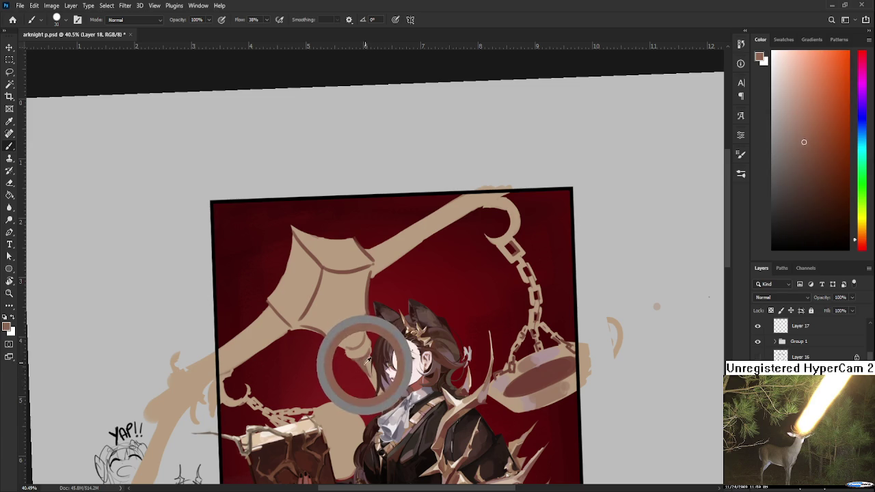
pyautogui.keyDown('alt'); pyautogui.click(371, 366); pyautogui.keyUp('alt')
pyautogui.keyDown('alt'); pyautogui.click(368, 362); pyautogui.keyUp('alt')
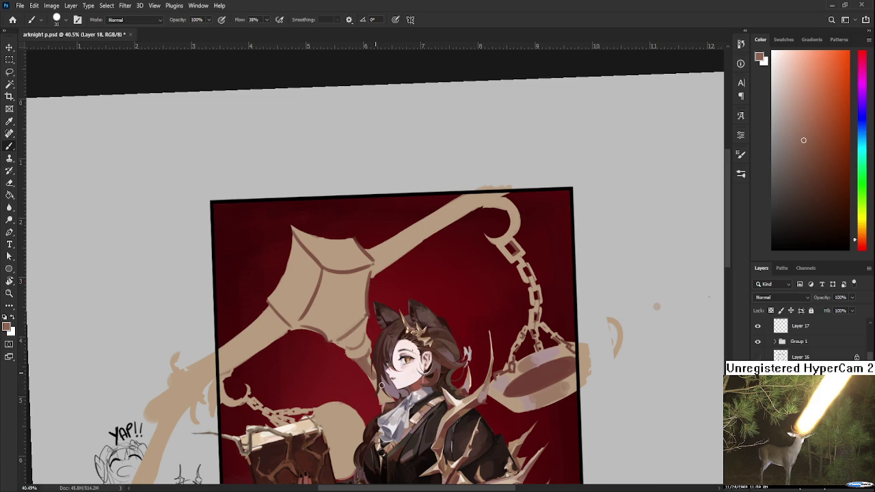
pyautogui.moveTo(406, 308); pyautogui.dragTo(419, 325)
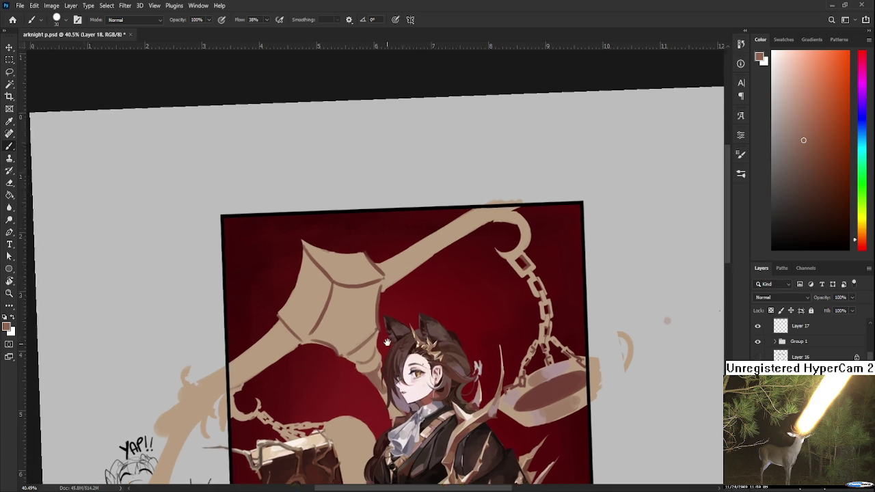
# Step: Sample hair and collar colours from the canvas, settling on the staff's light tan
pyautogui.keyDown('alt'); pyautogui.click(368, 370); pyautogui.keyUp('alt')
pyautogui.keyDown('alt'); pyautogui.click(376, 380); pyautogui.keyUp('alt')
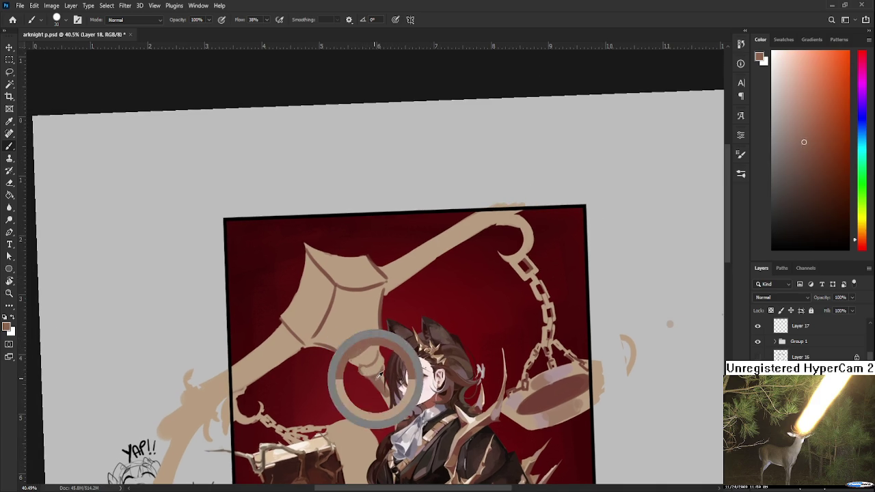
pyautogui.keyDown('alt'); pyautogui.click(382, 362); pyautogui.keyUp('alt')
pyautogui.keyDown('alt'); pyautogui.click(381, 371); pyautogui.keyUp('alt')
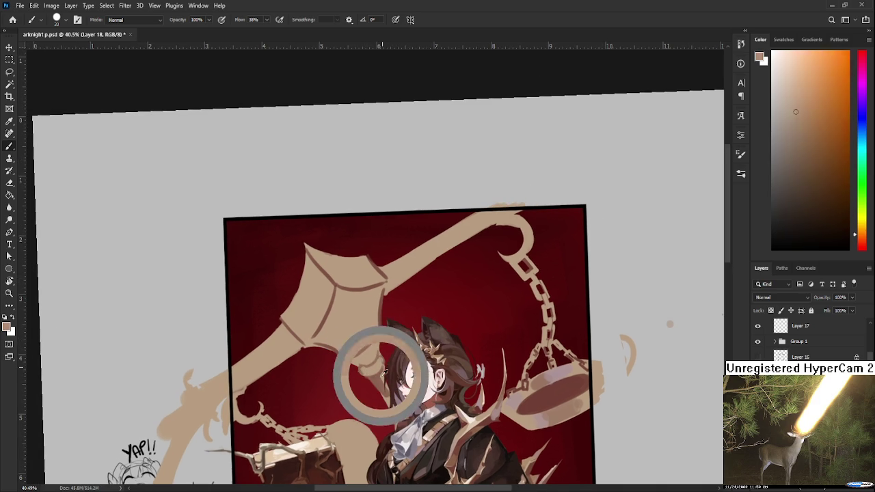
pyautogui.keyDown('alt'); pyautogui.click(364, 358); pyautogui.keyUp('alt')
pyautogui.keyDown('alt'); pyautogui.click(360, 357); pyautogui.keyUp('alt')
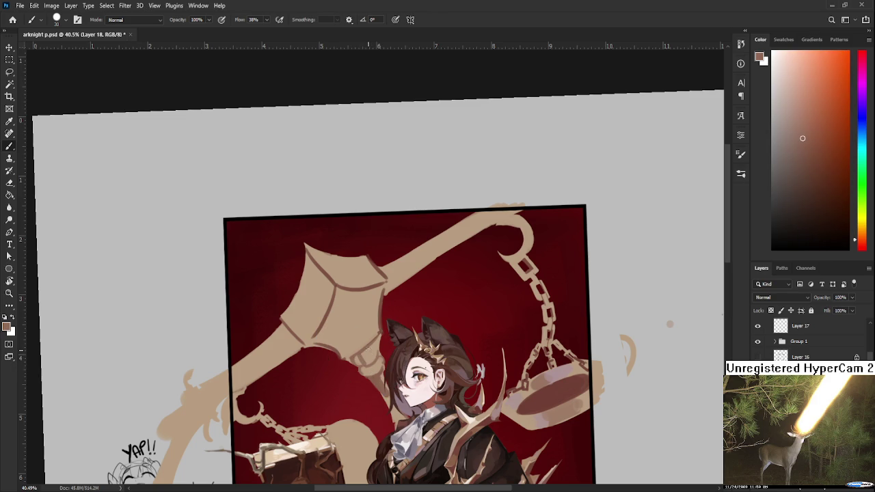
pyautogui.keyDown('alt'); pyautogui.click(379, 343); pyautogui.keyUp('alt')
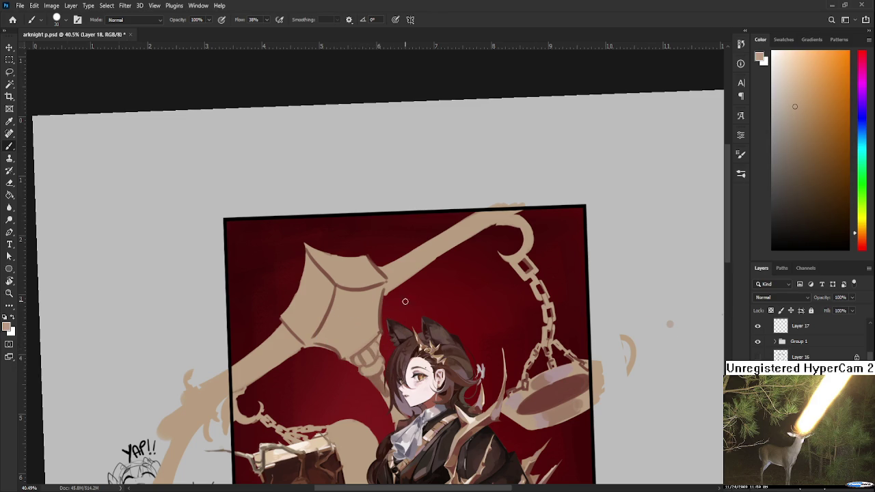
# Step: Recentre on the staff head and paint sampled-brown strokes at its lower joint
pyautogui.scroll(-4, 405, 301)
pyautogui.scroll(-1, 405, 302)
pyautogui.scroll(5, 380, 181)
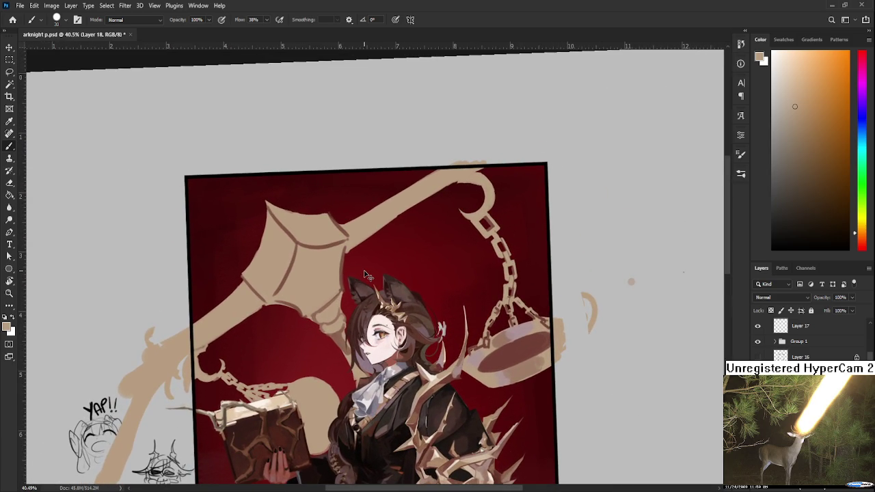
pyautogui.moveTo(341, 299); pyautogui.dragTo(360, 330)
pyautogui.keyDown('alt'); pyautogui.click(356, 357); pyautogui.keyUp('alt')
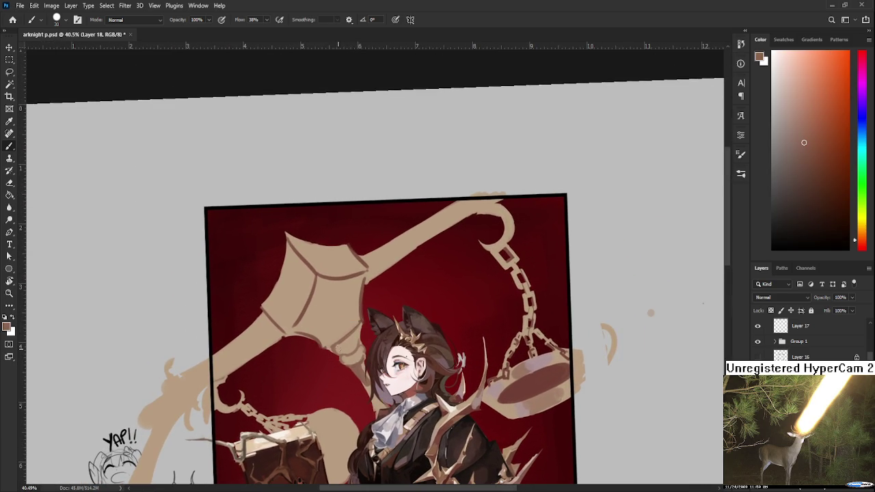
pyautogui.moveTo(345, 342); pyautogui.dragTo(345, 350)
# Step: Pick up the light tan again and tidy the joint's edges with the Eraser
pyautogui.keyDown('alt'); pyautogui.click(352, 318); pyautogui.keyUp('alt')
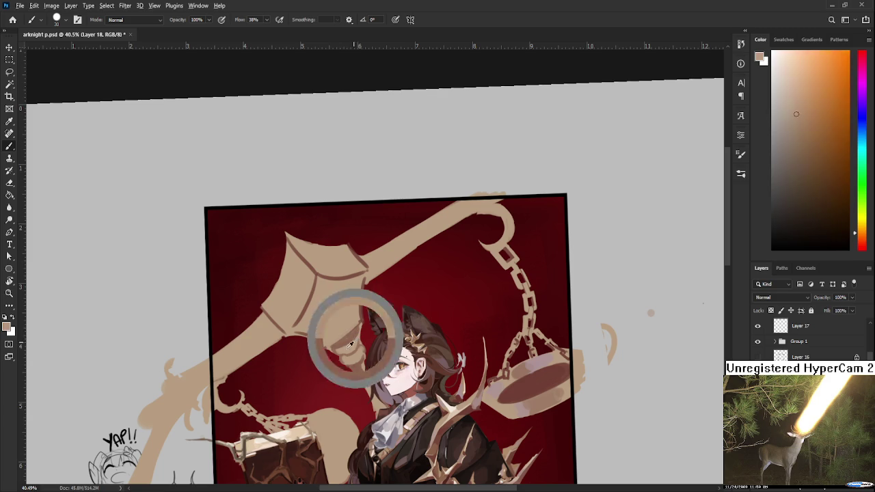
pyautogui.press('e')
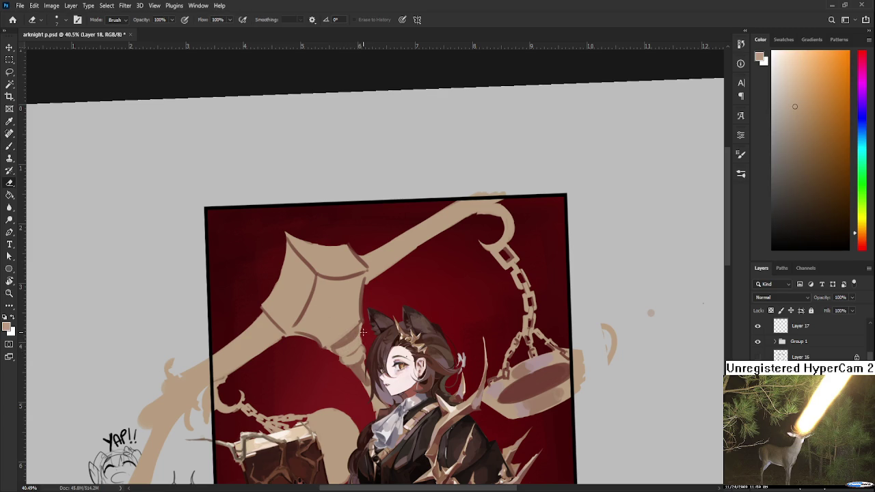
pyautogui.press('b')
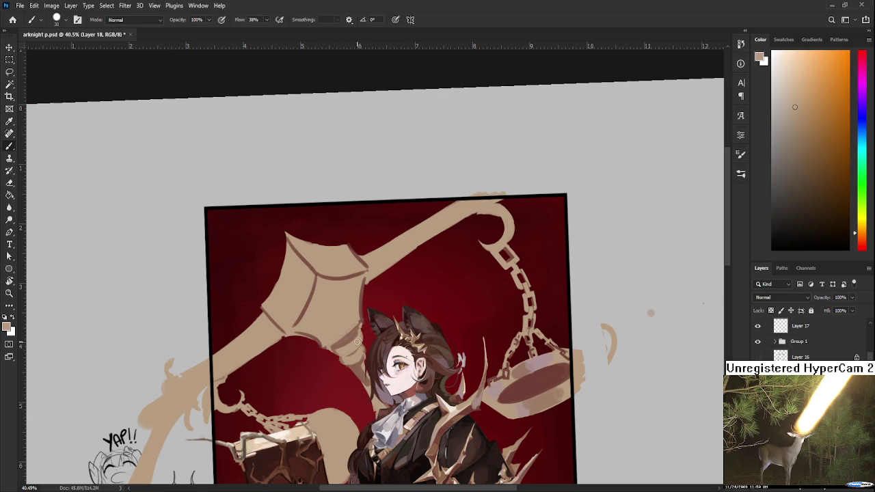
pyautogui.press('e')
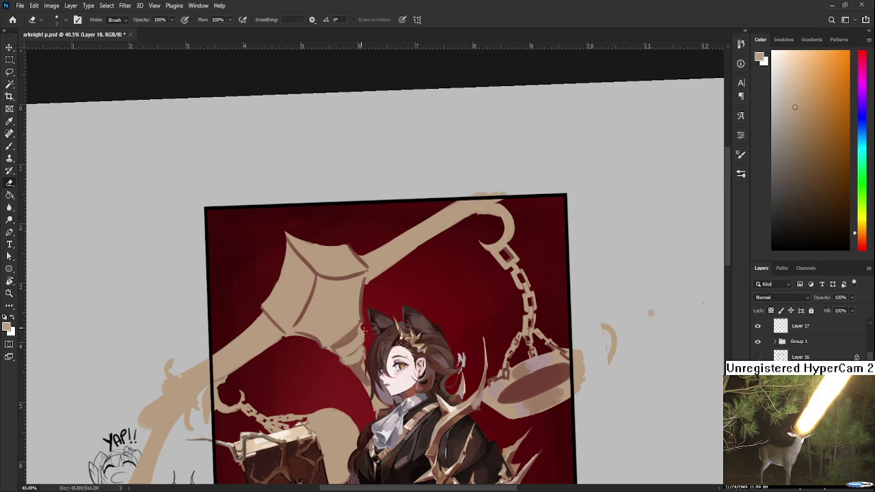
pyautogui.press('b')
# Step: Resample darker brown and light tan, then lighten the staff head's lower edge
pyautogui.keyDown('alt'); pyautogui.click(362, 342); pyautogui.keyUp('alt')
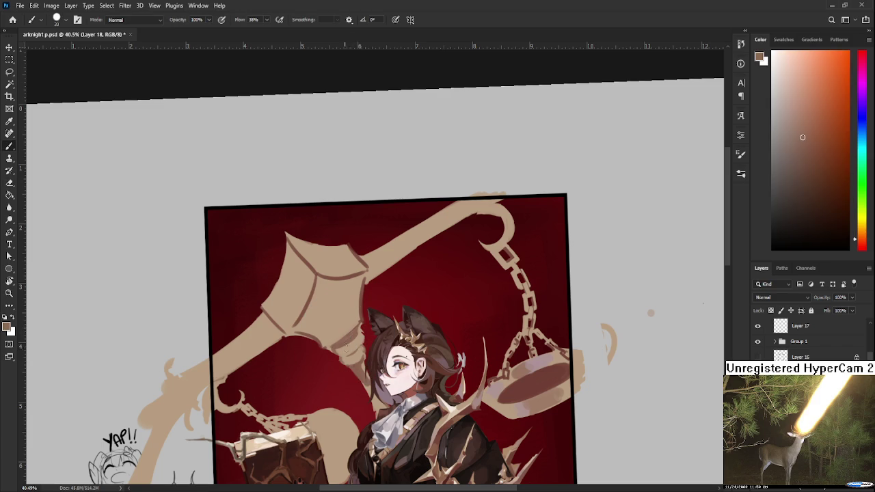
pyautogui.keyDown('alt'); pyautogui.click(360, 339); pyautogui.keyUp('alt')
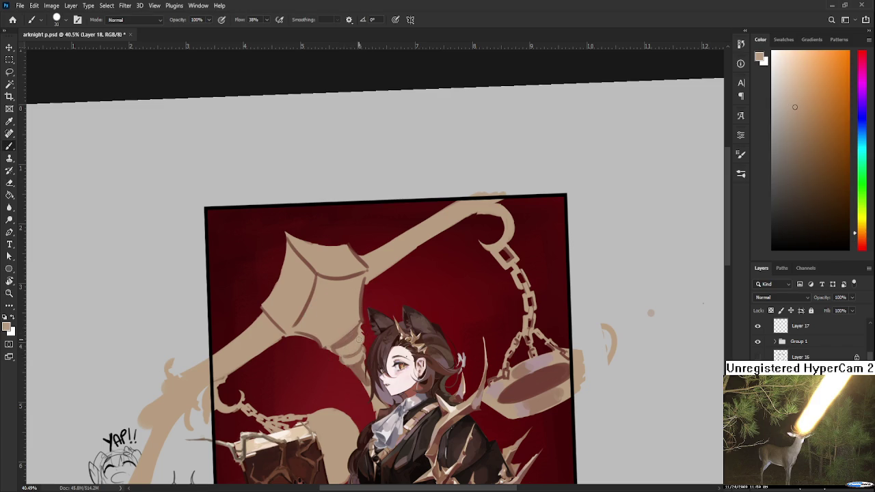
pyautogui.keyDown('alt'); pyautogui.click(363, 340); pyautogui.keyUp('alt')
pyautogui.scroll(-3, 375, 331)
pyautogui.scroll(2, 366, 321)
pyautogui.scroll(3, 359, 314)
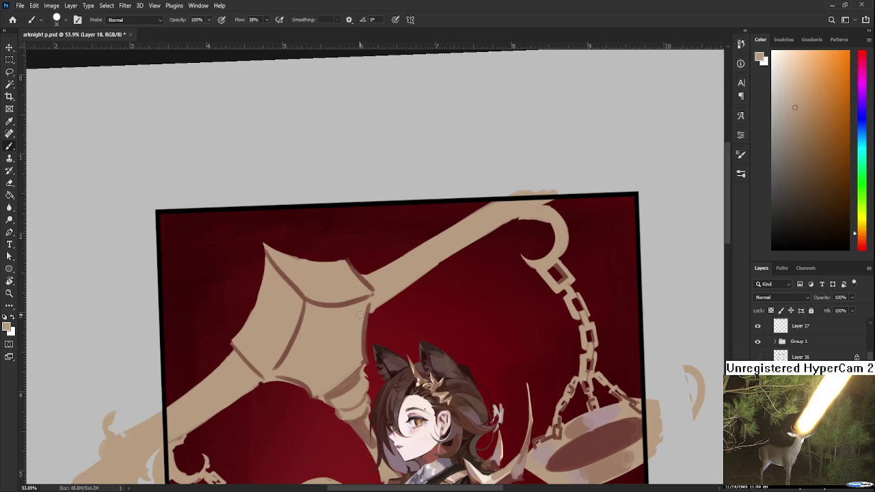
pyautogui.moveTo(352, 374); pyautogui.dragTo(353, 366)
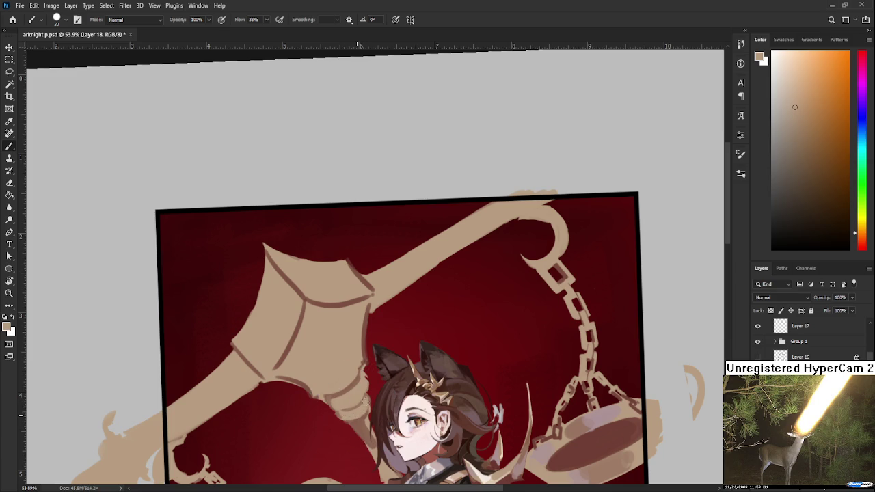
# Step: Try sampling several tan and brown tones from the balance scale with the Brush
pyautogui.press('e')
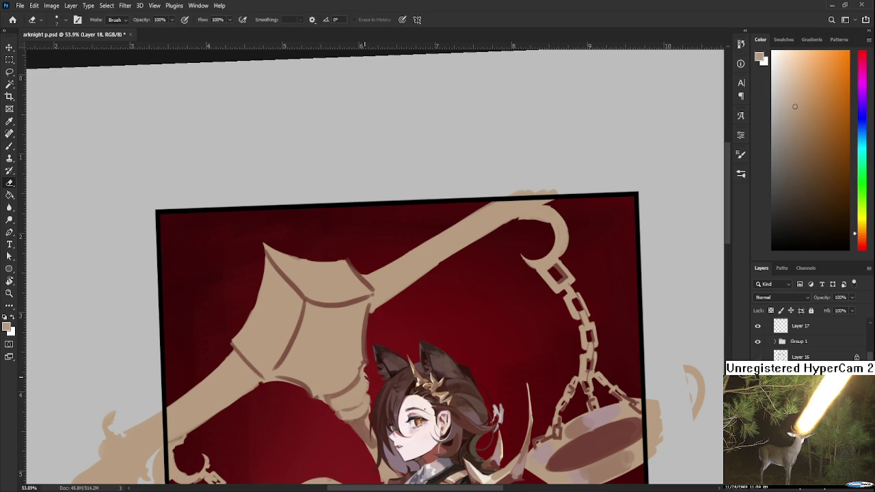
pyautogui.press('b')
pyautogui.keyDown('alt'); pyautogui.click(360, 412); pyautogui.keyUp('alt')
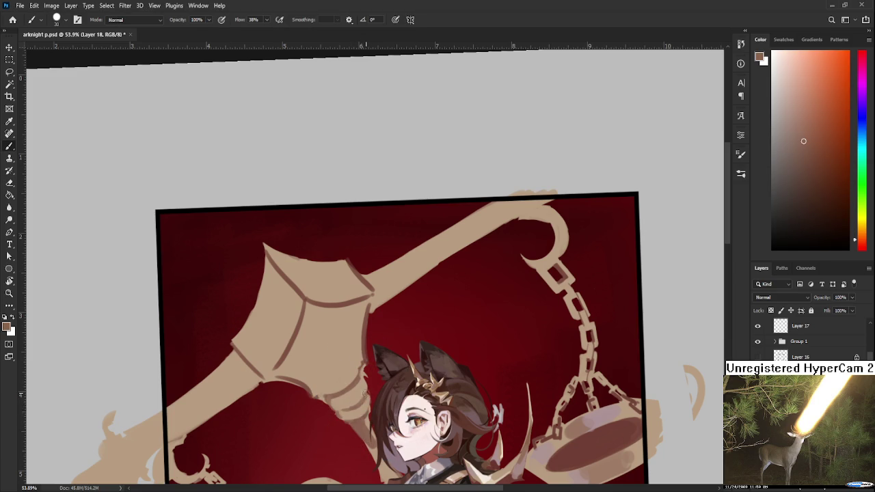
pyautogui.keyDown('alt'); pyautogui.click(364, 410); pyautogui.keyUp('alt')
pyautogui.keyDown('alt'); pyautogui.click(355, 375); pyautogui.keyUp('alt')
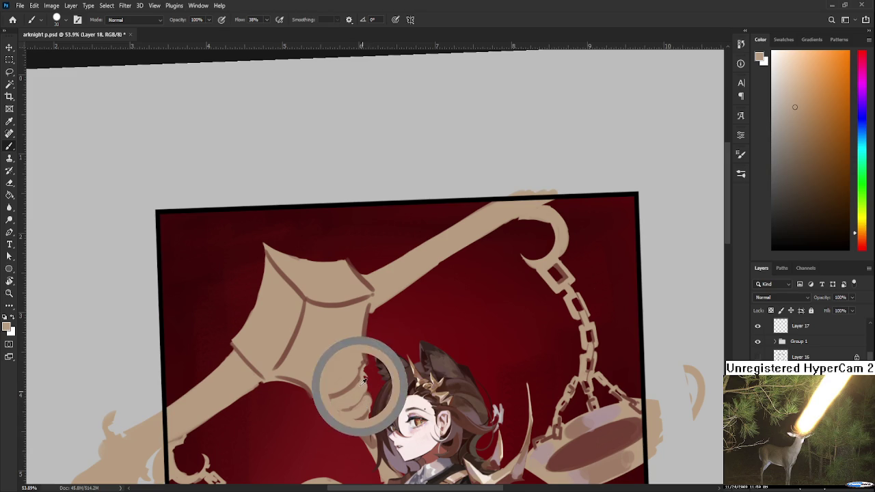
pyautogui.press('e')
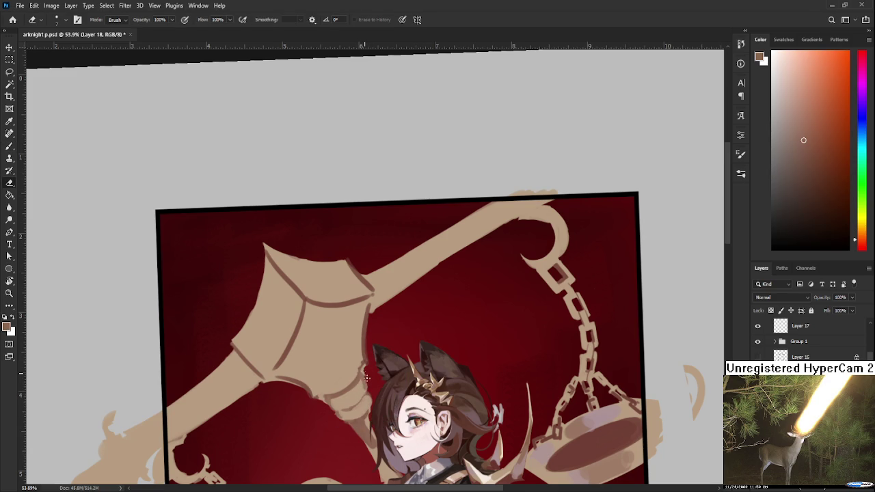
pyautogui.press('b')
pyautogui.keyDown('alt'); pyautogui.click(363, 382); pyautogui.keyUp('alt')
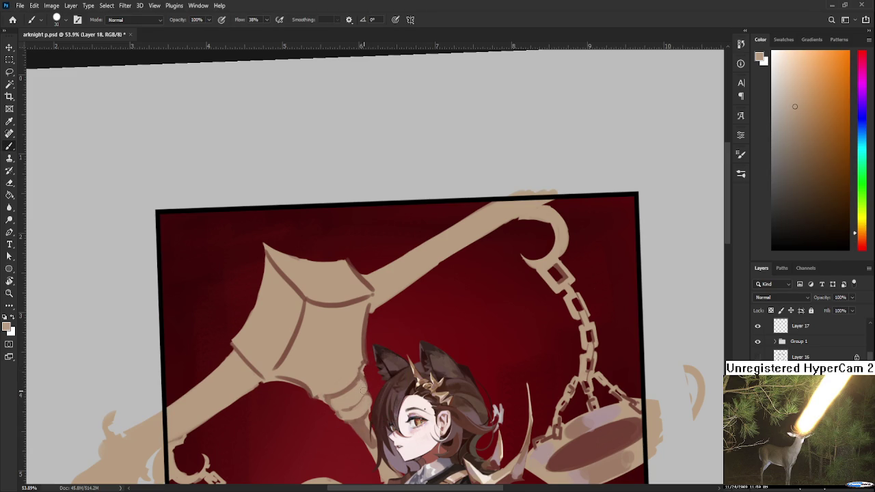
# Step: Sample the dark red-brown from the scale's pan, zooming to check the character and top of the artwork
pyautogui.scroll(-3, 363, 390)
pyautogui.scroll(-3, 394, 311)
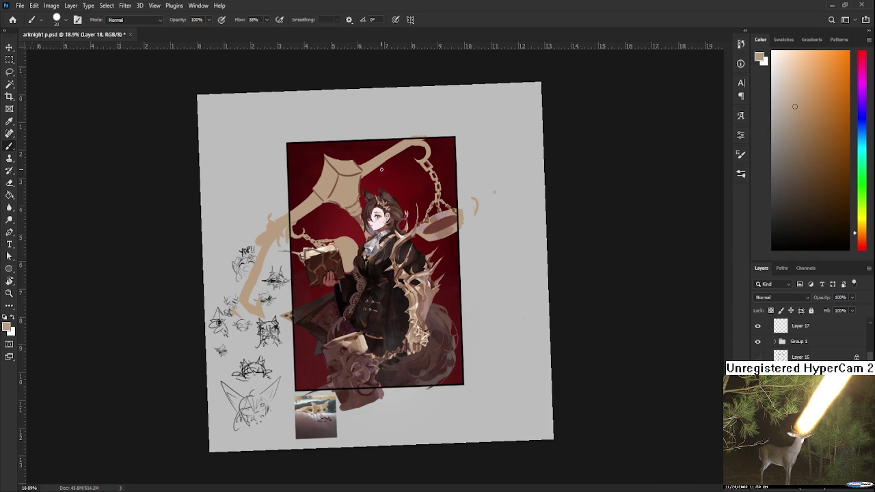
pyautogui.scroll(3, 382, 169)
pyautogui.keyDown('alt'); pyautogui.click(544, 387); pyautogui.keyUp('alt')
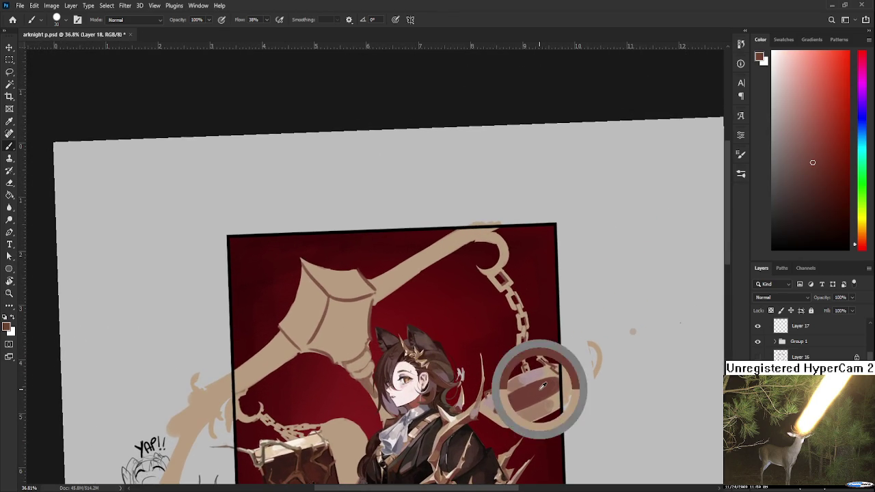
pyautogui.scroll(1, 533, 397)
pyautogui.scroll(1, 518, 409)
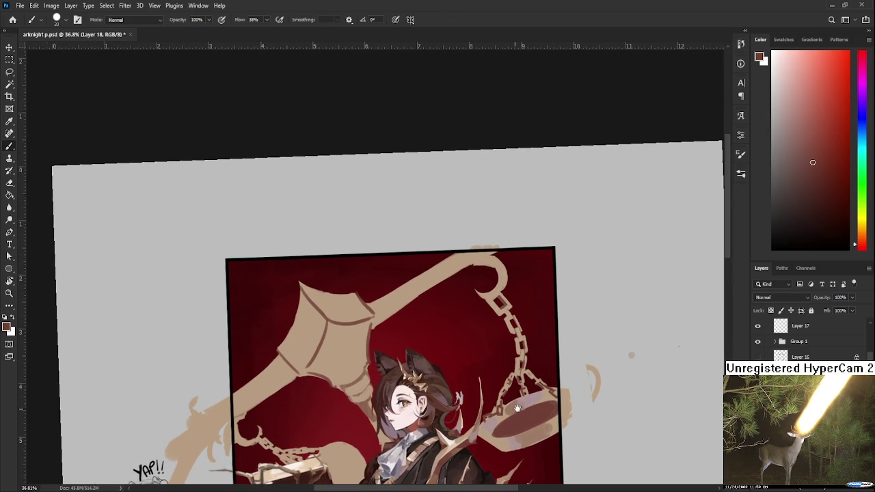
pyautogui.moveTo(517, 408); pyautogui.dragTo(521, 408)
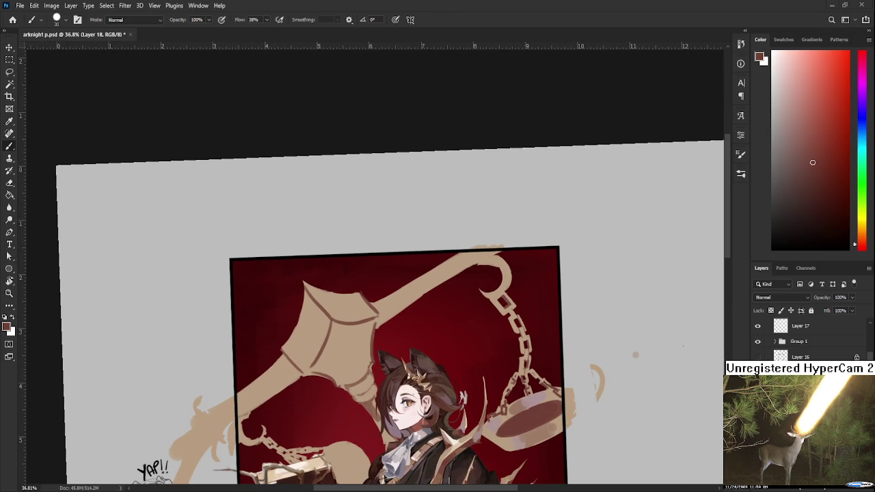
pyautogui.scroll(-2, 467, 329)
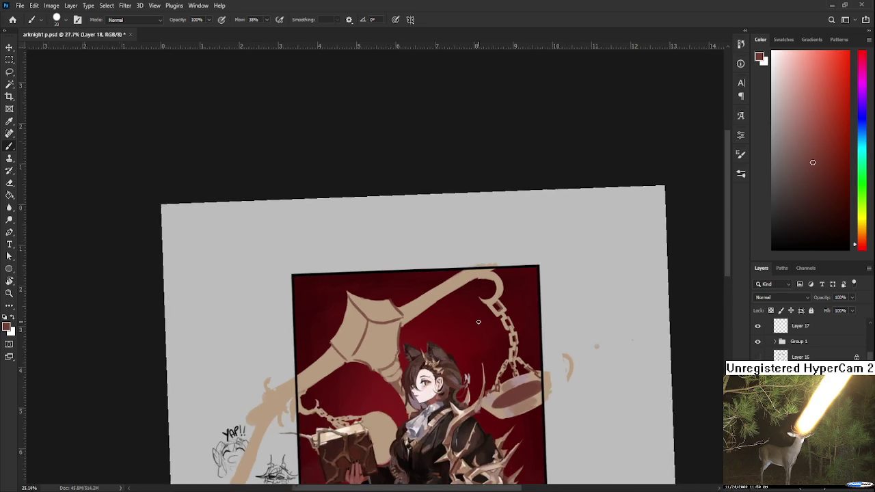
pyautogui.scroll(-2, 477, 320)
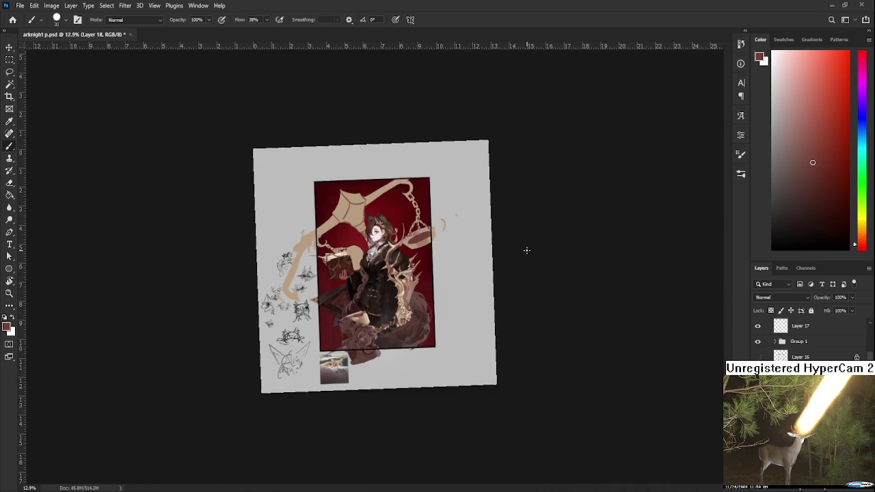
pyautogui.scroll(3, 363, 163)
pyautogui.scroll(3, 355, 168)
pyautogui.moveTo(351, 171); pyautogui.dragTo(348, 344)
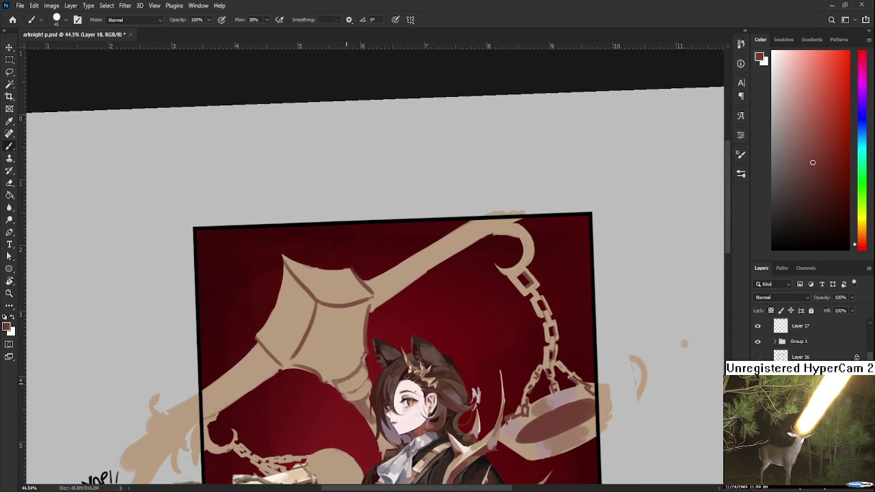
# Step: Paint a dark brown dab on the hilt and a rounded loop beside the book's right edge
pyautogui.moveTo(339, 390)
pyautogui.mouseDown()
pyautogui.moveTo(362, 380)
pyautogui.moveTo(355, 398)
pyautogui.moveTo(374, 367)
pyautogui.mouseUp()
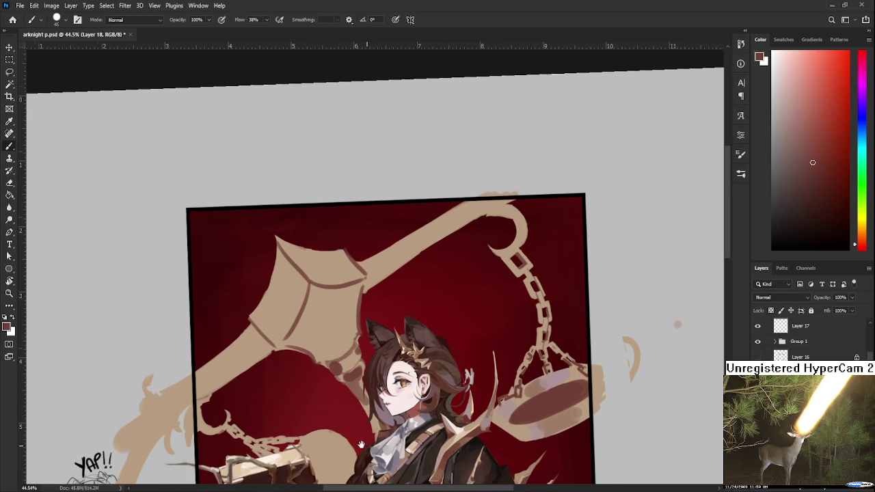
pyautogui.moveTo(361, 445); pyautogui.dragTo(379, 353)
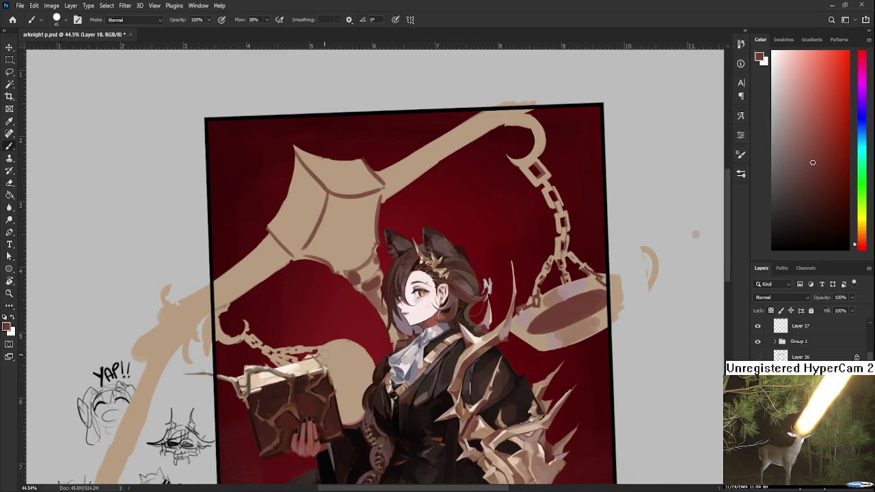
pyautogui.moveTo(324, 353); pyautogui.dragTo(356, 397)
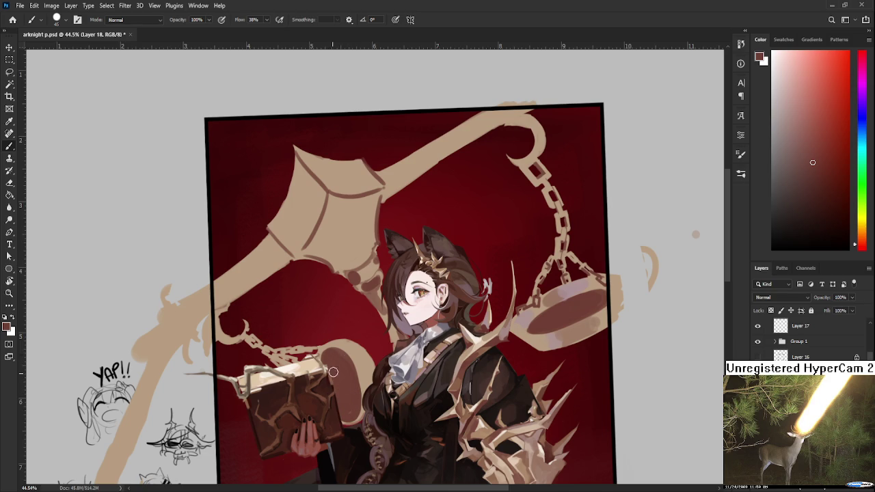
pyautogui.press('r')
pyautogui.moveTo(338, 355)
pyautogui.mouseDown()
pyautogui.moveTo(316, 334)
pyautogui.moveTo(361, 370)
pyautogui.mouseUp()
pyautogui.press('b')
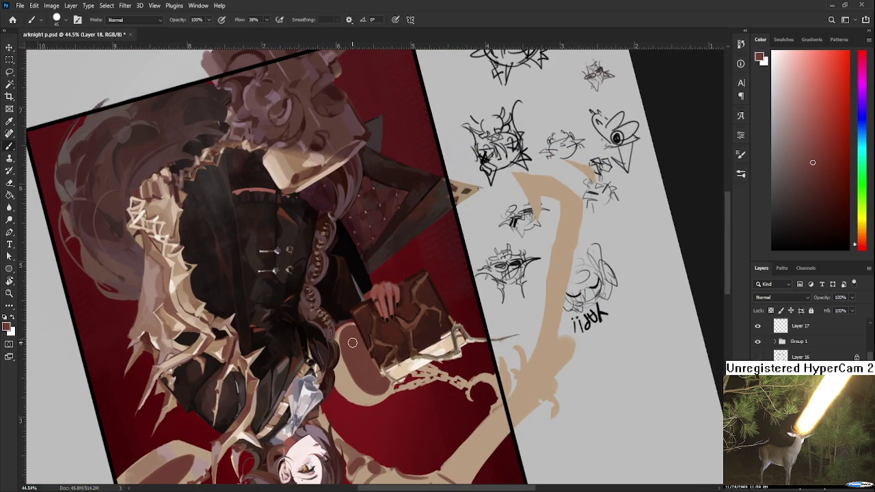
pyautogui.keyDown('alt'); pyautogui.click(375, 384); pyautogui.keyUp('alt')
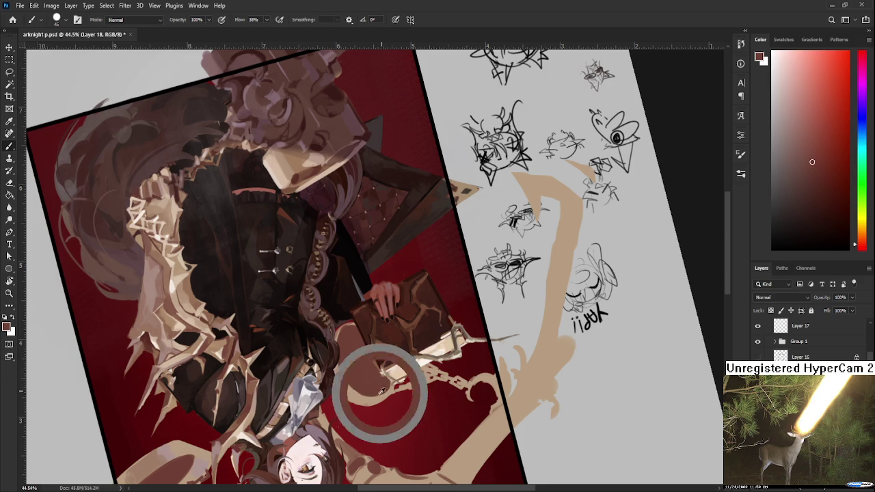
pyautogui.keyDown('alt'); pyautogui.click(355, 385); pyautogui.keyUp('alt')
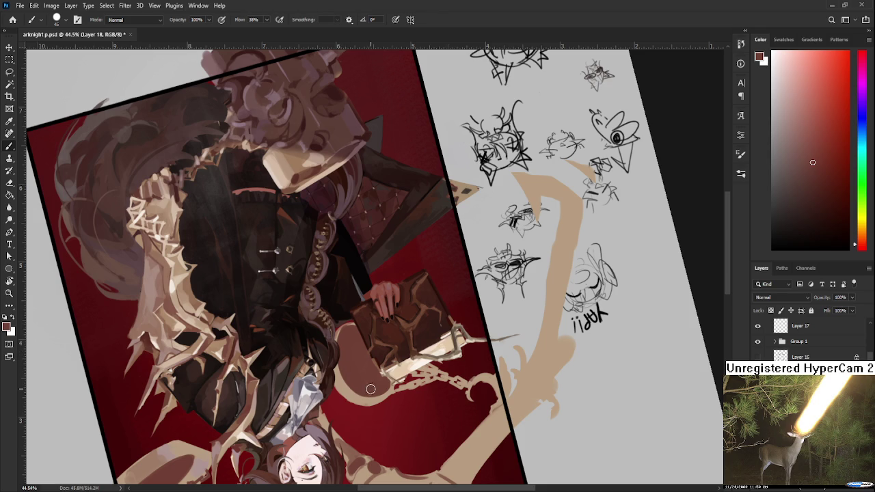
# Step: Rotate the canvas view to several angles and tidy the loop's edges with the Eraser
pyautogui.press('r')
pyautogui.moveTo(376, 391); pyautogui.dragTo(427, 288)
pyautogui.press('b')
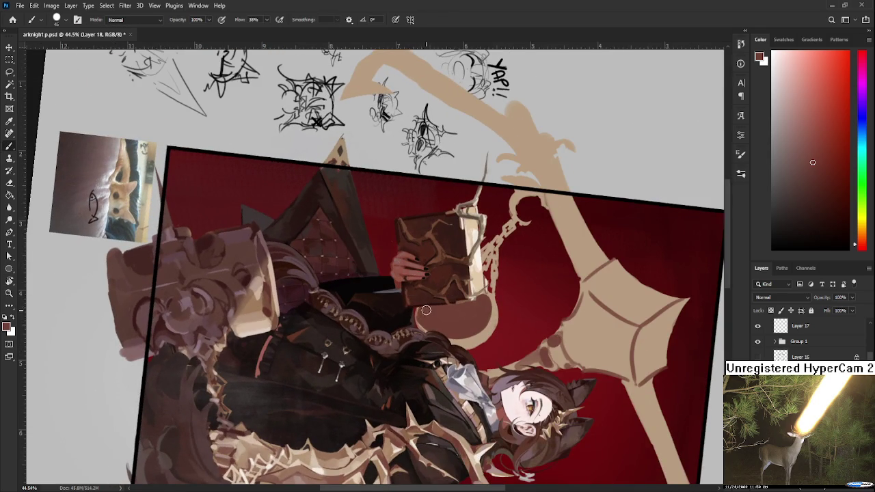
pyautogui.press('r')
pyautogui.moveTo(432, 326); pyautogui.dragTo(411, 354)
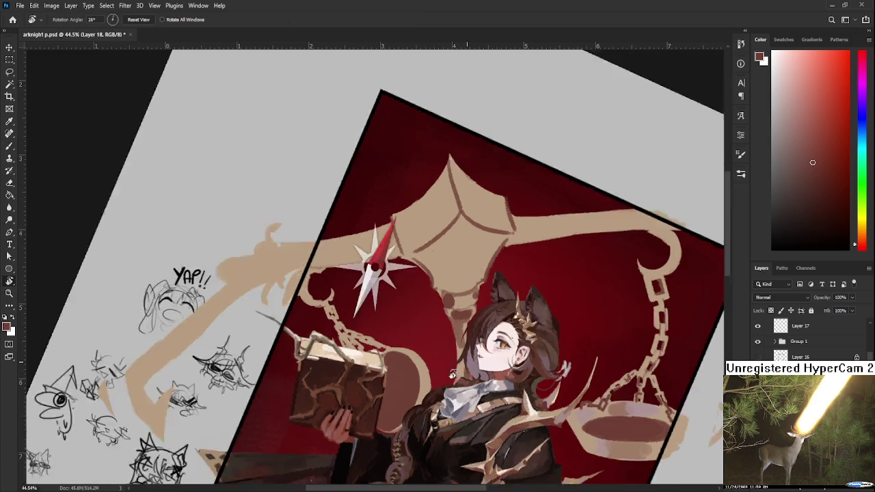
pyautogui.moveTo(435, 367)
pyautogui.mouseDown()
pyautogui.moveTo(309, 303)
pyautogui.moveTo(298, 344)
pyautogui.moveTo(448, 331)
pyautogui.mouseUp()
pyautogui.press('e')
pyautogui.press('r')
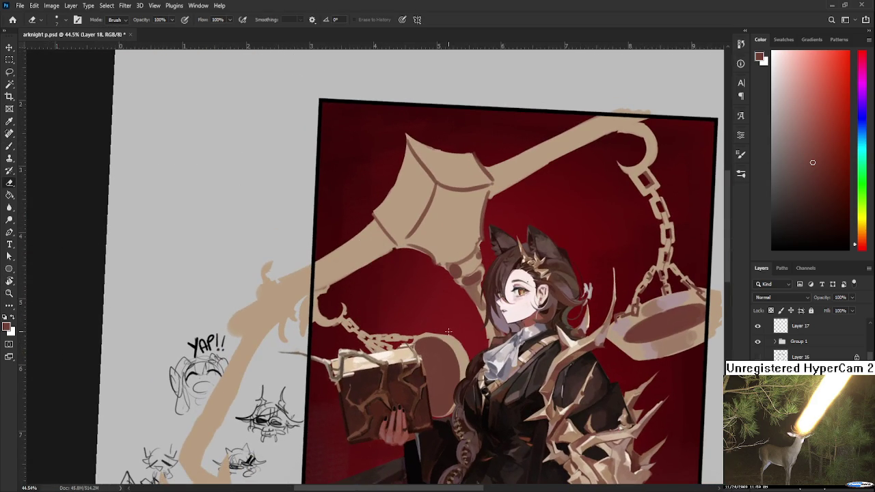
pyautogui.press('r')
pyautogui.moveTo(469, 325)
pyautogui.mouseDown()
pyautogui.moveTo(460, 283)
pyautogui.moveTo(457, 330)
pyautogui.mouseUp()
pyautogui.press('r')
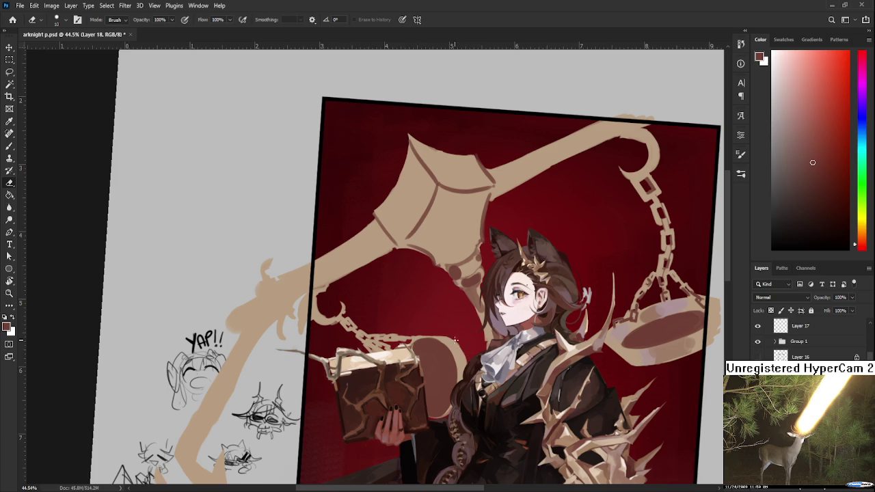
pyautogui.press('b')
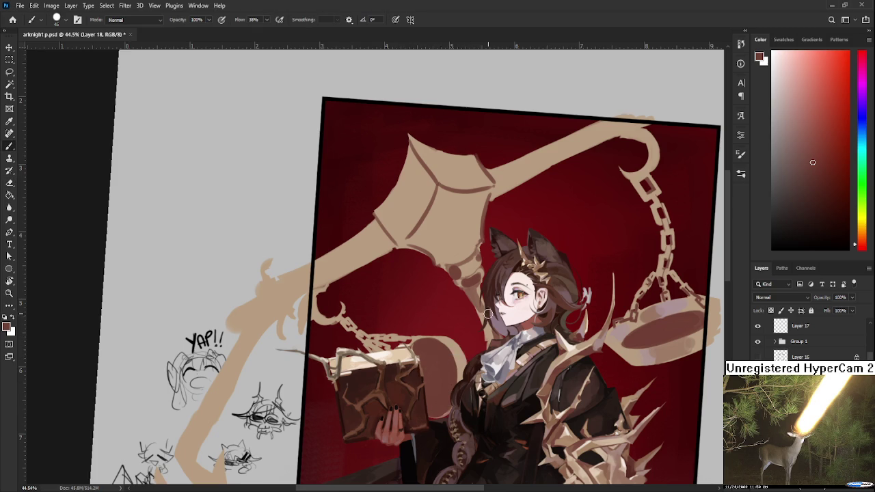
# Step: With the view rotated about 92°, paint dark red over the tan loop beside the book
pyautogui.scroll(-3, 491, 311)
pyautogui.scroll(2, 490, 309)
pyautogui.scroll(1, 489, 297)
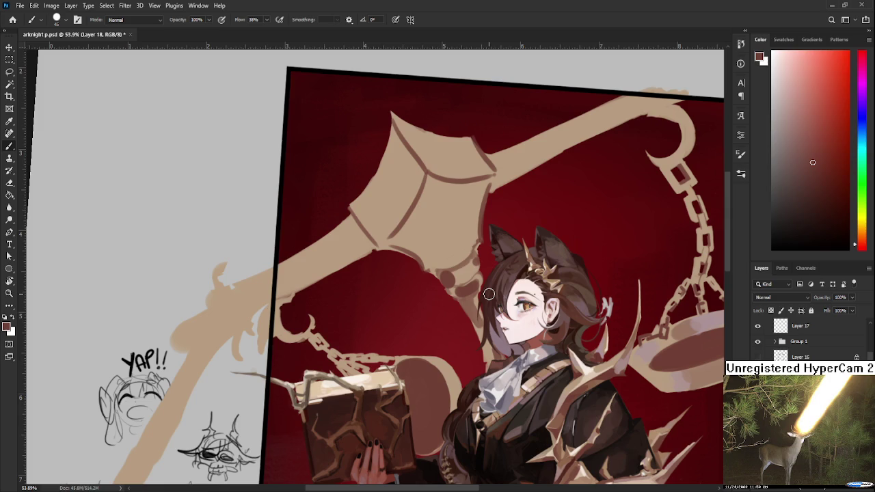
pyautogui.scroll(-2, 488, 294)
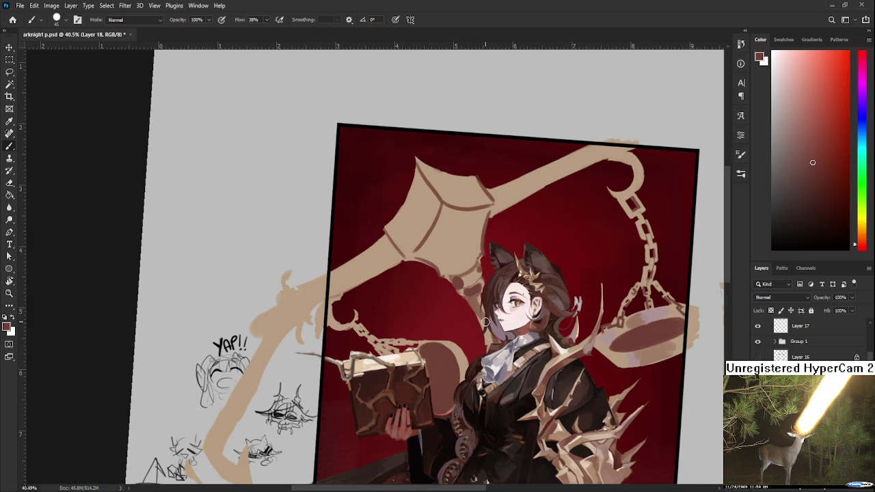
pyautogui.scroll(2, 484, 321)
pyautogui.press('r')
pyautogui.moveTo(535, 335); pyautogui.dragTo(331, 403)
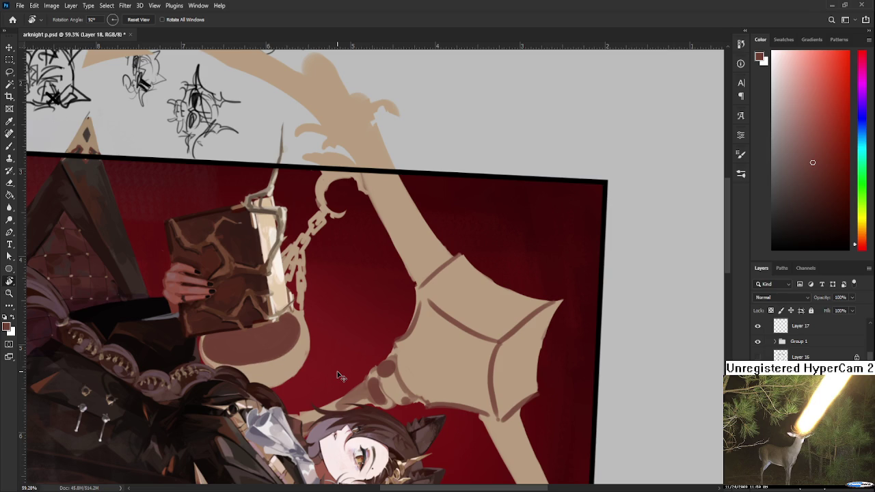
pyautogui.moveTo(340, 376)
pyautogui.mouseDown()
pyautogui.moveTo(326, 360)
pyautogui.moveTo(425, 305)
pyautogui.moveTo(347, 295)
pyautogui.mouseUp()
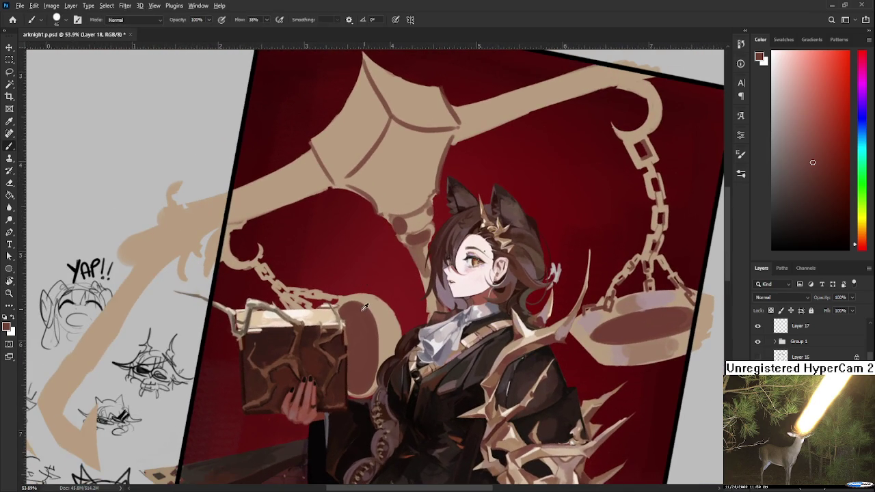
pyautogui.keyDown('alt'); pyautogui.click(347, 295); pyautogui.keyUp('alt')
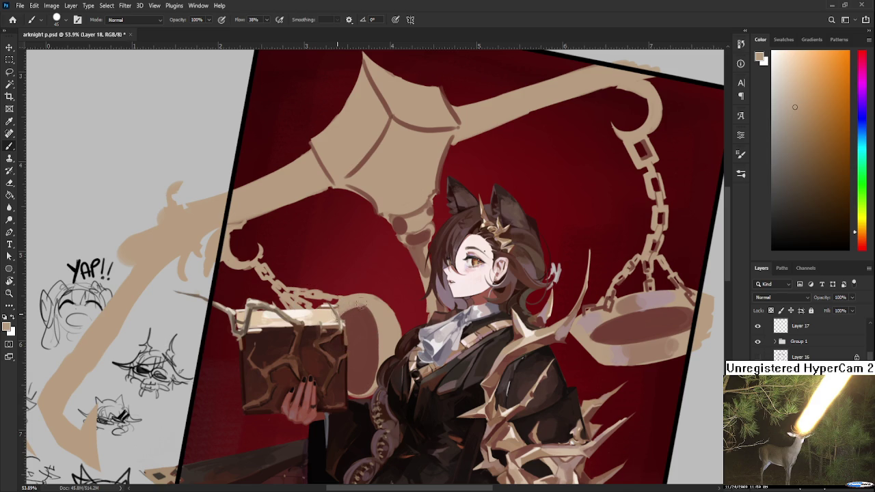
pyautogui.keyDown('alt'); pyautogui.click(367, 310); pyautogui.keyUp('alt')
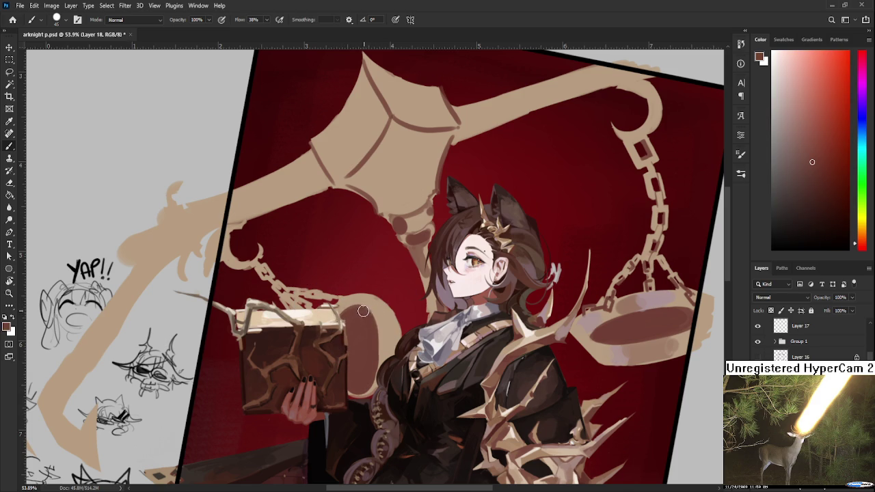
pyautogui.moveTo(370, 316); pyautogui.dragTo(371, 371)
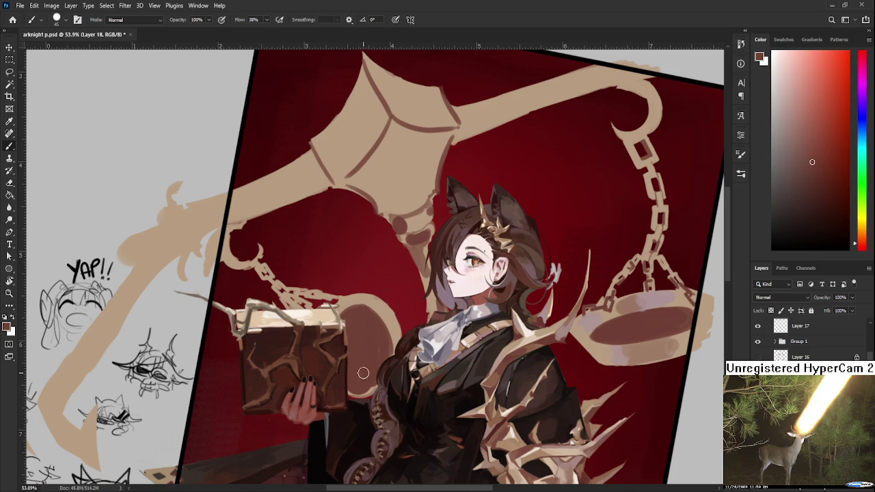
# Step: Rotate the view back upright and paint tan onto the scale arm beside the book
pyautogui.press('r')
pyautogui.moveTo(371, 371)
pyautogui.mouseDown()
pyautogui.moveTo(327, 240)
pyautogui.moveTo(370, 307)
pyautogui.mouseUp()
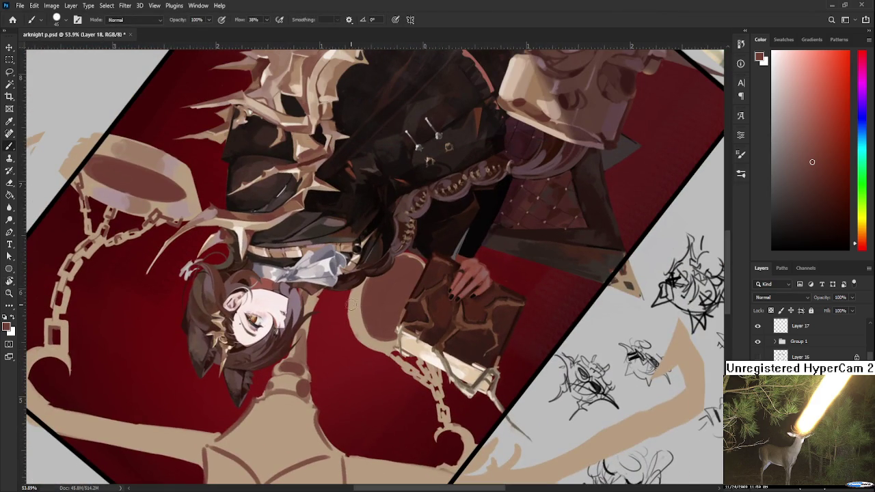
pyautogui.keyDown('alt'); pyautogui.click(358, 280); pyautogui.keyUp('alt')
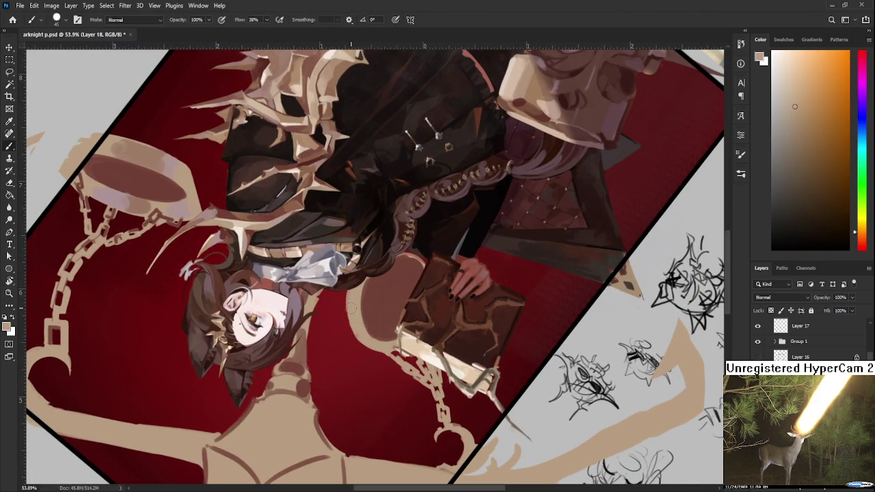
pyautogui.press('r')
pyautogui.moveTo(354, 309); pyautogui.dragTo(442, 283)
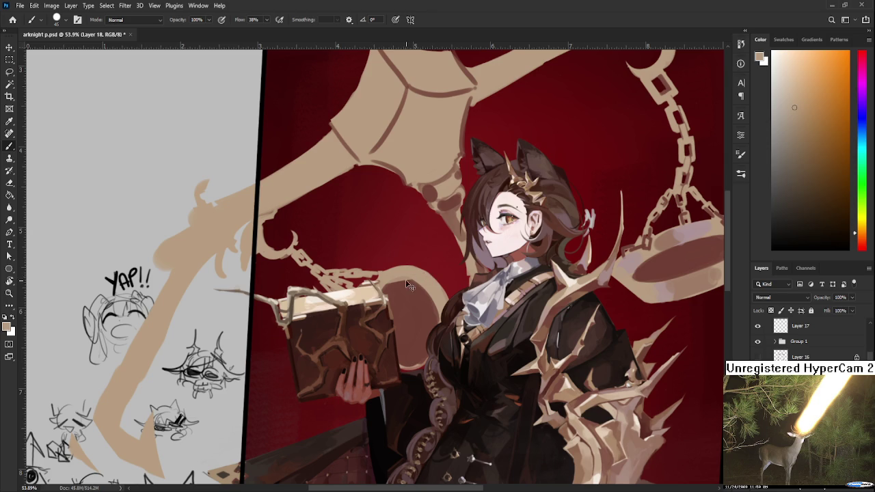
pyautogui.keyDown('alt'); pyautogui.click(427, 282); pyautogui.keyUp('alt')
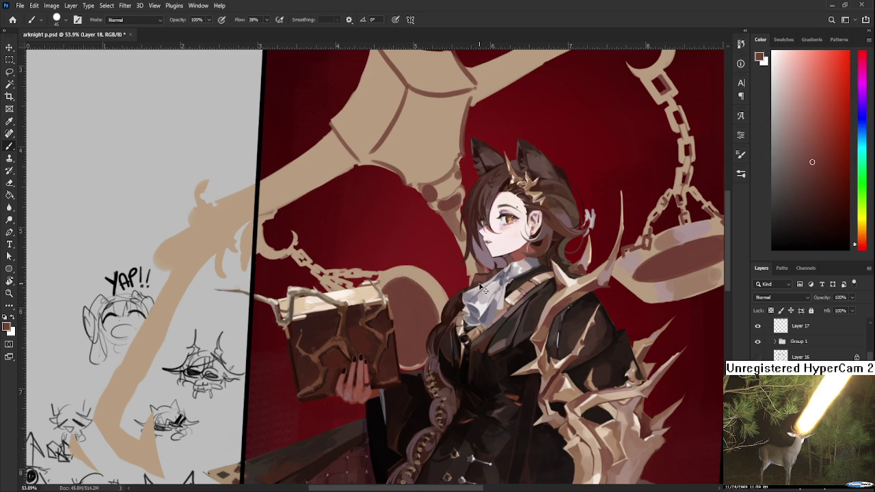
pyautogui.keyDown('alt'); pyautogui.click(427, 282); pyautogui.keyUp('alt')
pyautogui.moveTo(417, 280)
pyautogui.mouseDown()
pyautogui.moveTo(405, 314)
pyautogui.moveTo(422, 293)
pyautogui.mouseUp()
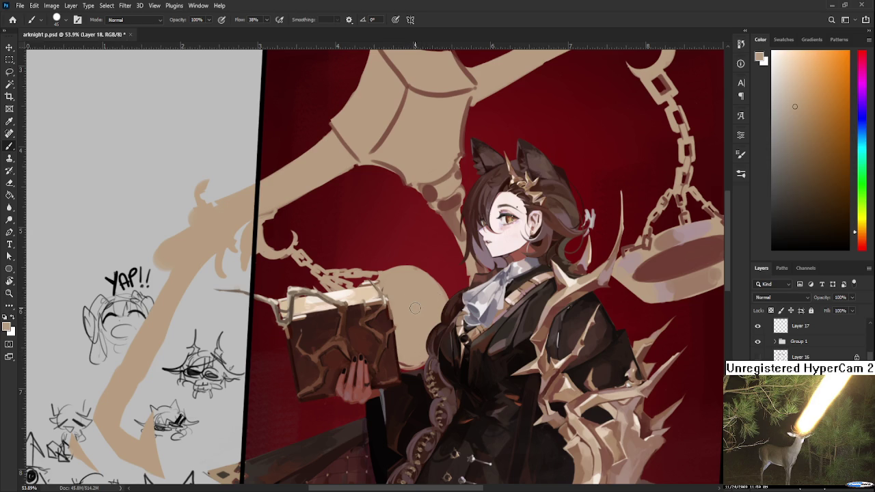
# Step: Zoom around the artwork and sample the red from the painting
pyautogui.scroll(-2, 415, 308)
pyautogui.scroll(-2, 415, 308)
pyautogui.scroll(1, 533, 266)
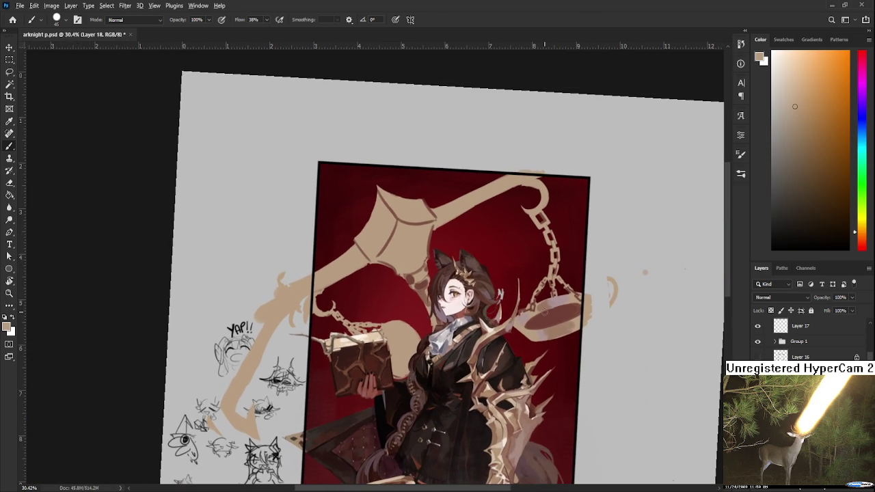
pyautogui.keyDown('alt'); pyautogui.click(549, 315); pyautogui.keyUp('alt')
pyautogui.scroll(1, 497, 294)
pyautogui.scroll(1, 445, 235)
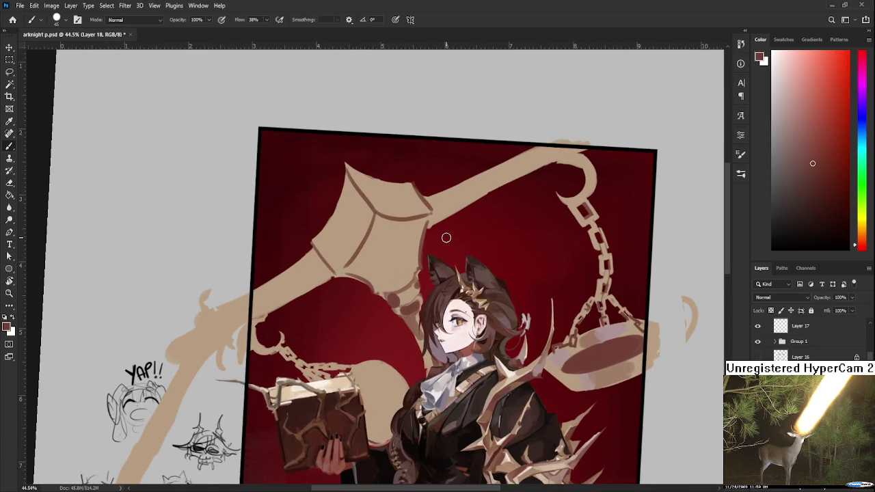
pyautogui.scroll(1, 336, 333)
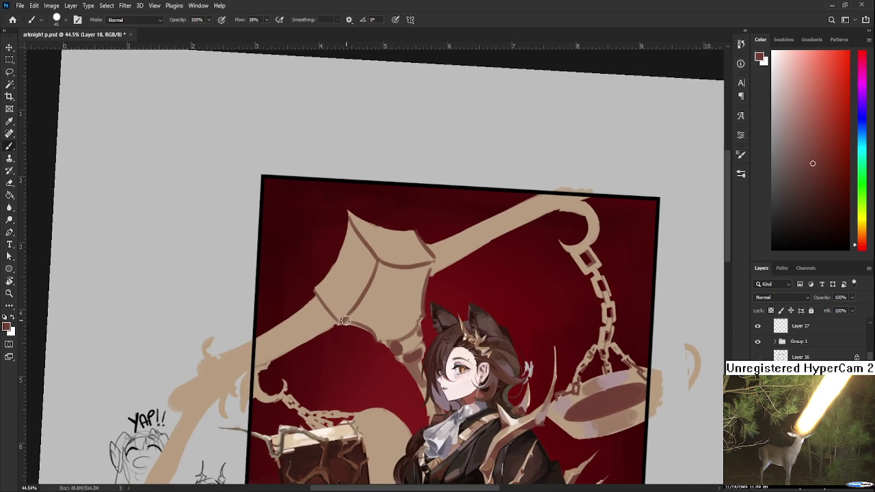
# Step: Paint dark strokes on the scale head and along the arm's inner edge
pyautogui.moveTo(394, 293); pyautogui.dragTo(403, 313)
pyautogui.moveTo(383, 268); pyautogui.dragTo(343, 324)
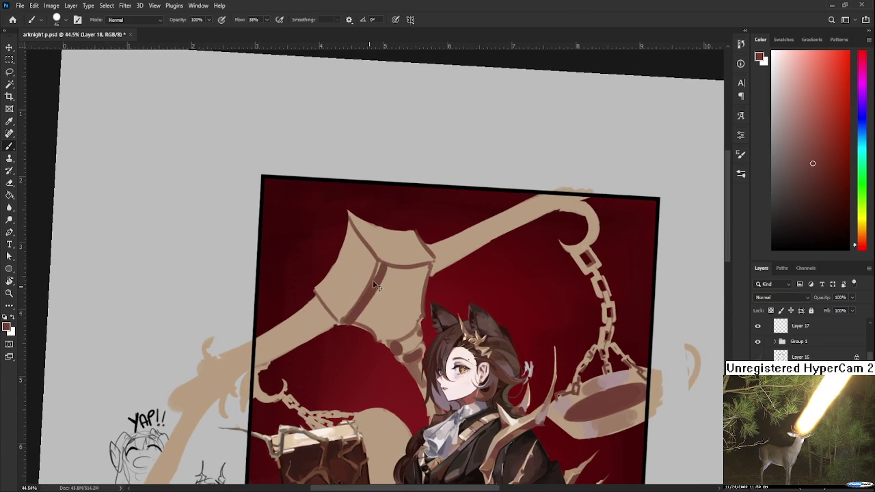
pyautogui.keyDown('alt'); pyautogui.click(402, 264); pyautogui.keyUp('alt')
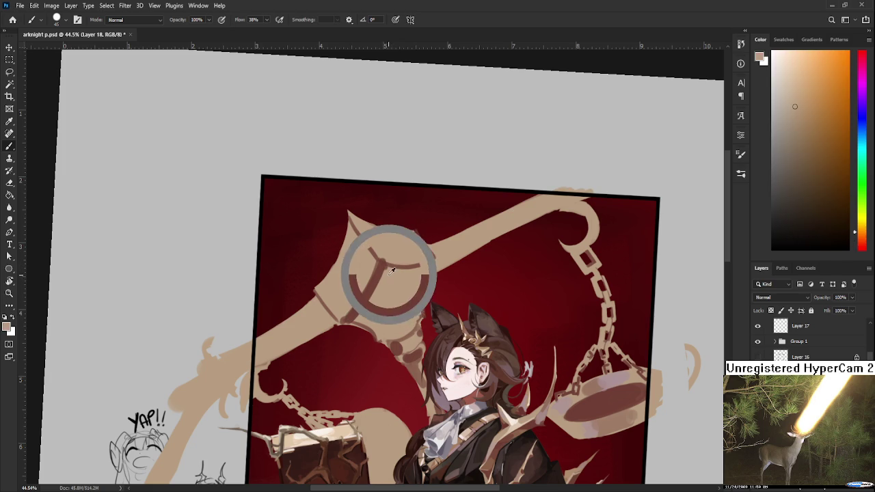
pyautogui.scroll(-5, 391, 258)
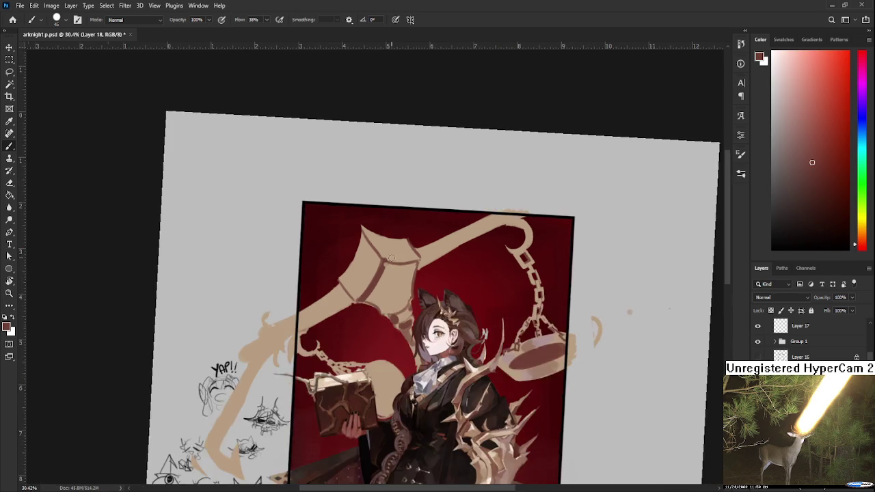
pyautogui.scroll(3, 391, 259)
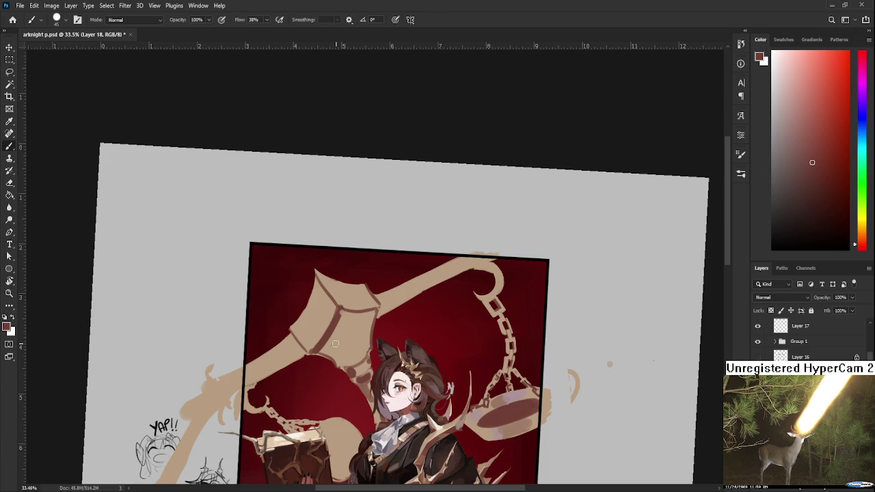
pyautogui.scroll(-2, 335, 343)
pyautogui.scroll(-1, 335, 343)
pyautogui.scroll(3, 348, 180)
pyautogui.scroll(-2, 347, 180)
pyautogui.scroll(-1, 347, 179)
pyautogui.scroll(3, 347, 179)
pyautogui.scroll(2, 347, 179)
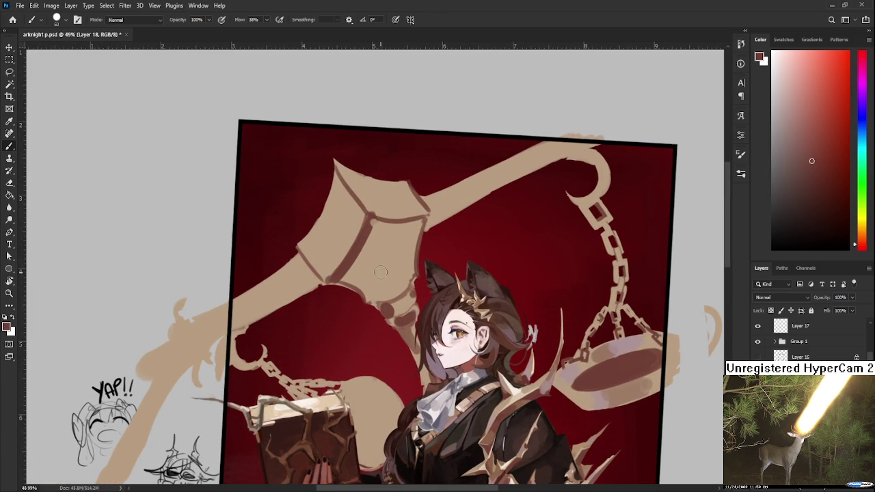
# Step: Paint a round dark disc on the scale head with pale beige highlights on its left and right edges
pyautogui.moveTo(381, 254)
pyautogui.mouseDown()
pyautogui.moveTo(375, 263)
pyautogui.moveTo(387, 253)
pyautogui.moveTo(372, 256)
pyautogui.moveTo(395, 268)
pyautogui.moveTo(385, 273)
pyautogui.mouseUp()
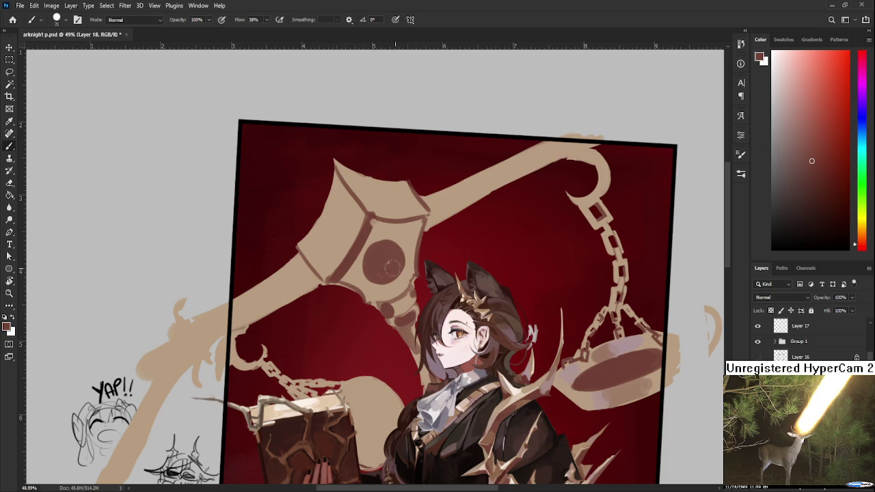
pyautogui.scroll(-3, 377, 252)
pyautogui.scroll(-3, 410, 248)
pyautogui.scroll(2, 410, 247)
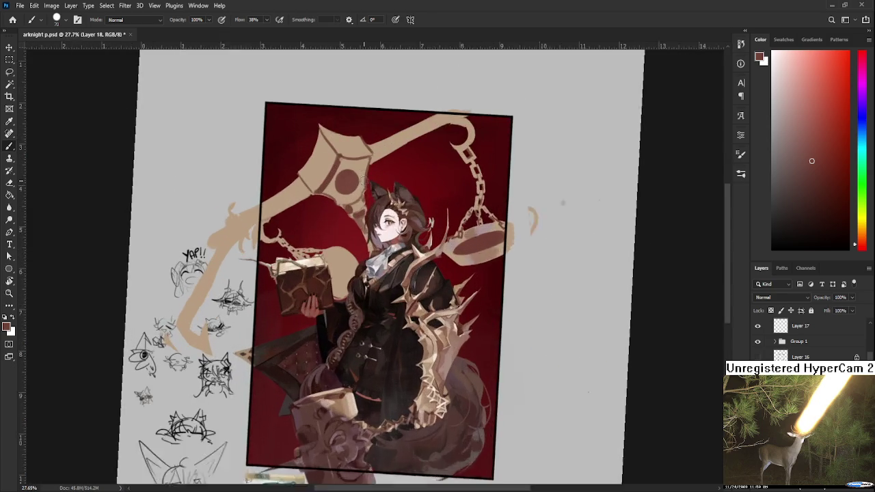
pyautogui.scroll(2, 397, 254)
pyautogui.scroll(2, 383, 261)
pyautogui.moveTo(375, 266); pyautogui.dragTo(499, 372)
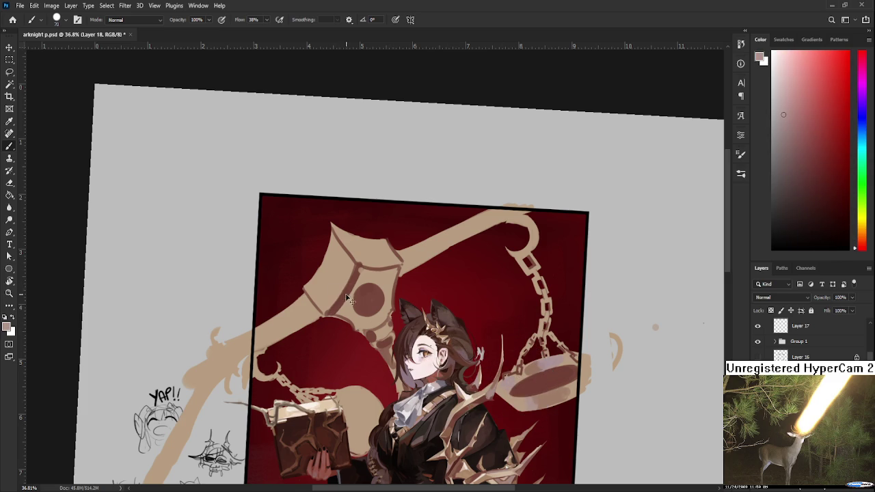
pyautogui.moveTo(344, 301); pyautogui.dragTo(352, 274)
pyautogui.scroll(-1, 377, 293)
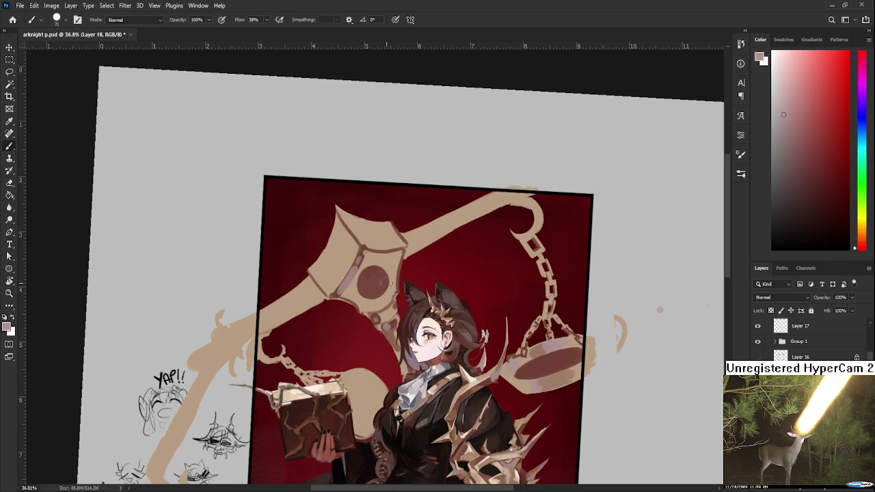
pyautogui.moveTo(375, 268); pyautogui.dragTo(387, 293)
# Step: Shade the band left of the disc with the disc's dark red-brown
pyautogui.keyDown('alt'); pyautogui.click(381, 279); pyautogui.keyUp('alt')
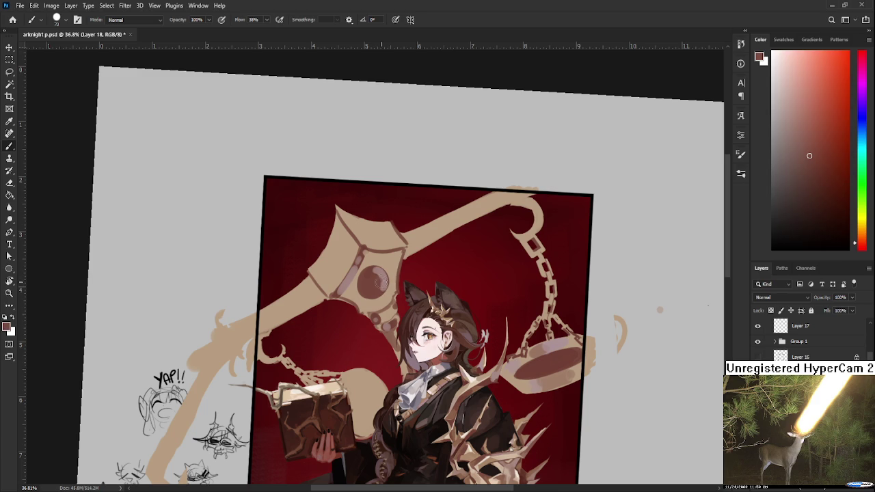
pyautogui.moveTo(392, 277); pyautogui.dragTo(385, 323)
pyautogui.keyDown('alt'); pyautogui.click(366, 329); pyautogui.keyUp('alt')
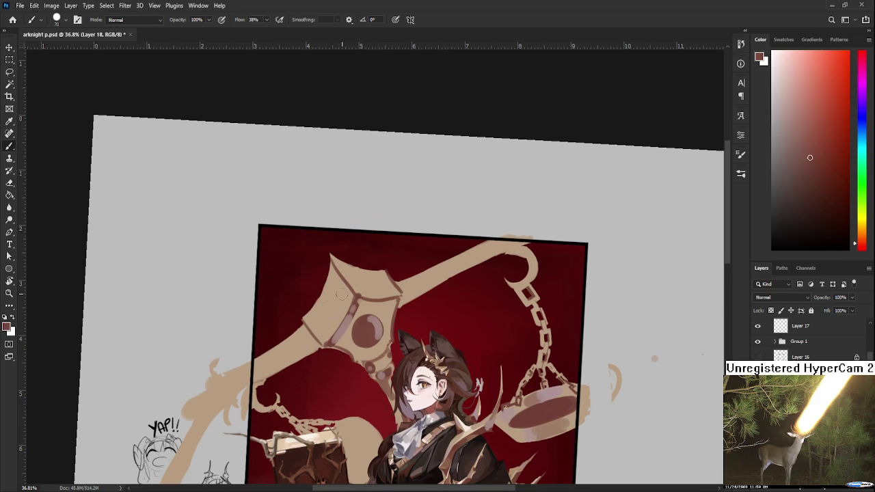
pyautogui.moveTo(318, 306); pyautogui.dragTo(340, 324)
pyautogui.moveTo(319, 287)
pyautogui.mouseDown()
pyautogui.moveTo(338, 325)
pyautogui.moveTo(345, 313)
pyautogui.mouseUp()
pyautogui.scroll(-3, 408, 199)
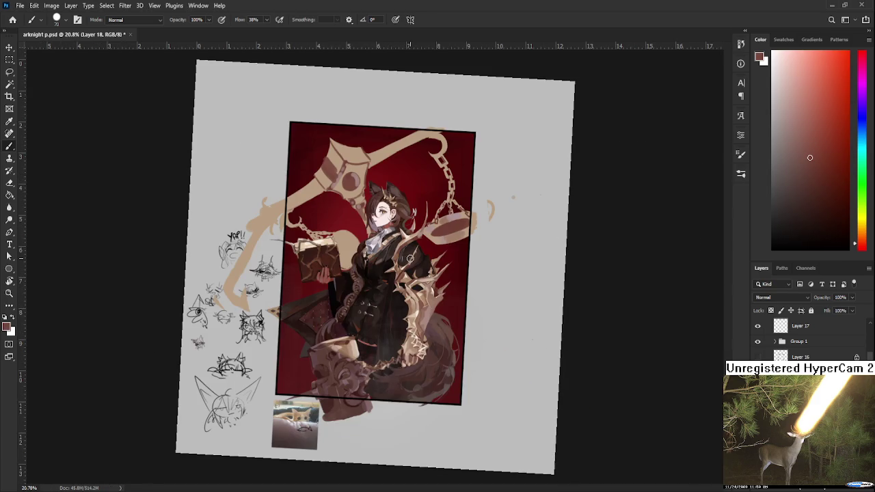
pyautogui.scroll(3, 387, 196)
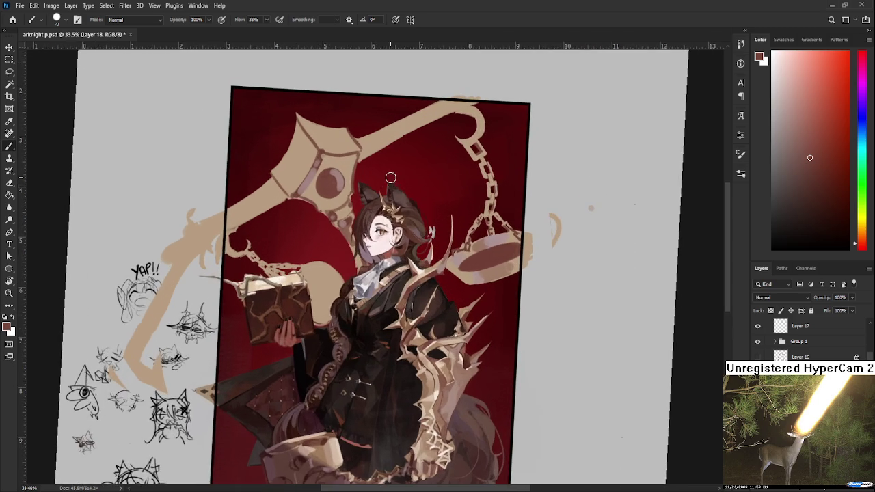
pyautogui.scroll(-1, 413, 262)
# Step: Add a shadow along the beam's lower edge using the scale pan's colour
pyautogui.moveTo(414, 262); pyautogui.dragTo(419, 264)
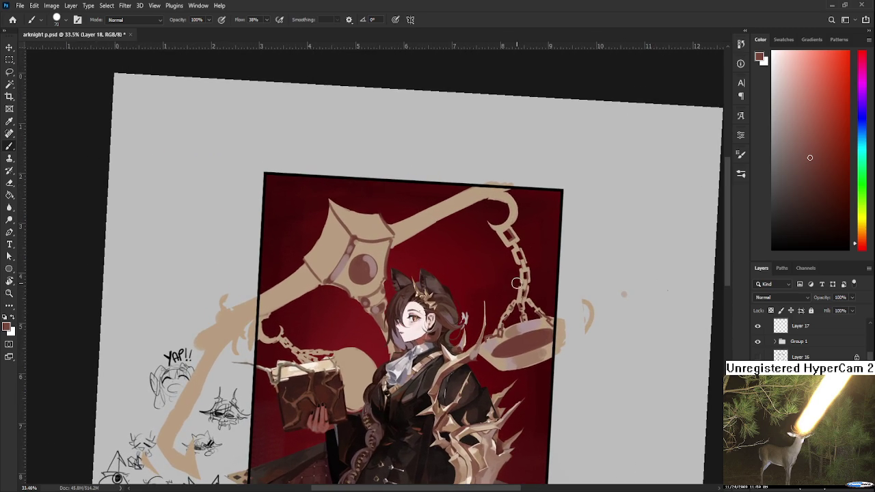
pyautogui.keyDown('alt'); pyautogui.click(532, 346); pyautogui.keyUp('alt')
pyautogui.moveTo(393, 244); pyautogui.dragTo(494, 196)
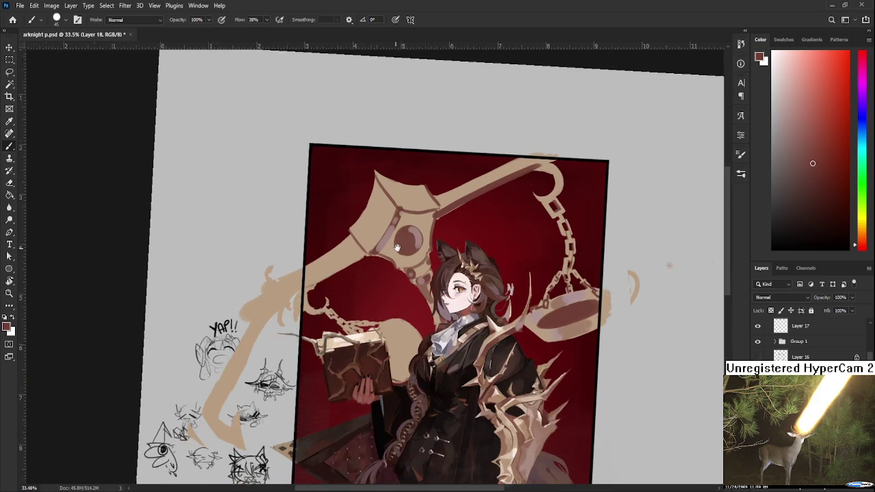
pyautogui.moveTo(277, 311); pyautogui.dragTo(375, 249)
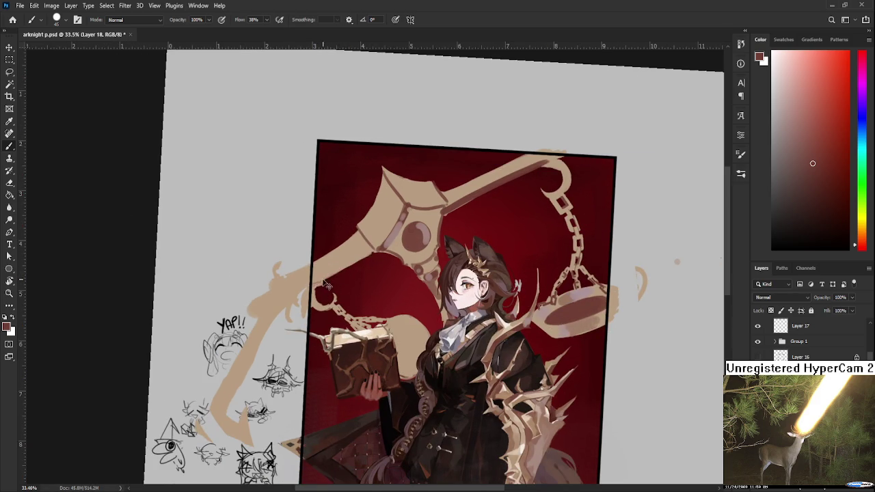
pyautogui.moveTo(449, 217); pyautogui.dragTo(355, 303)
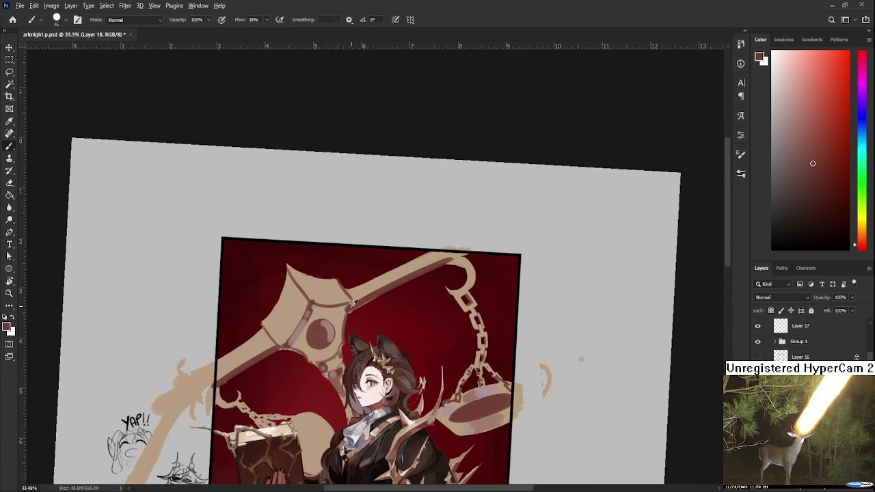
# Step: Paint dark red inside the hook's inner curve, sampling nearby browns and reds
pyautogui.keyDown('alt'); pyautogui.click(347, 305); pyautogui.keyUp('alt')
pyautogui.keyDown('alt'); pyautogui.click(437, 266); pyautogui.keyUp('alt')
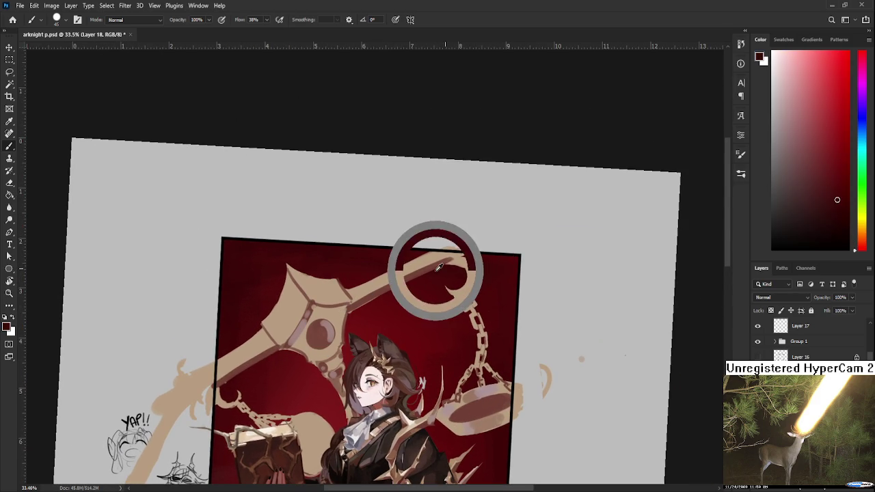
pyautogui.moveTo(452, 266); pyautogui.dragTo(456, 285)
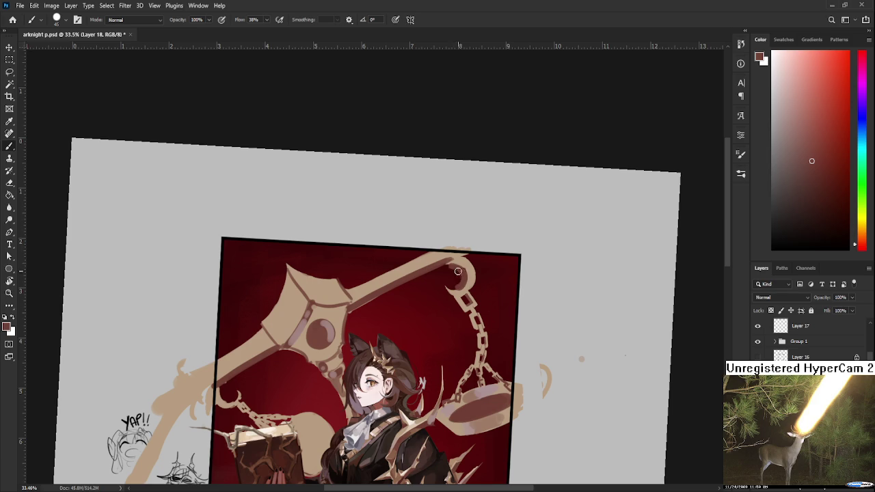
pyautogui.press('e')
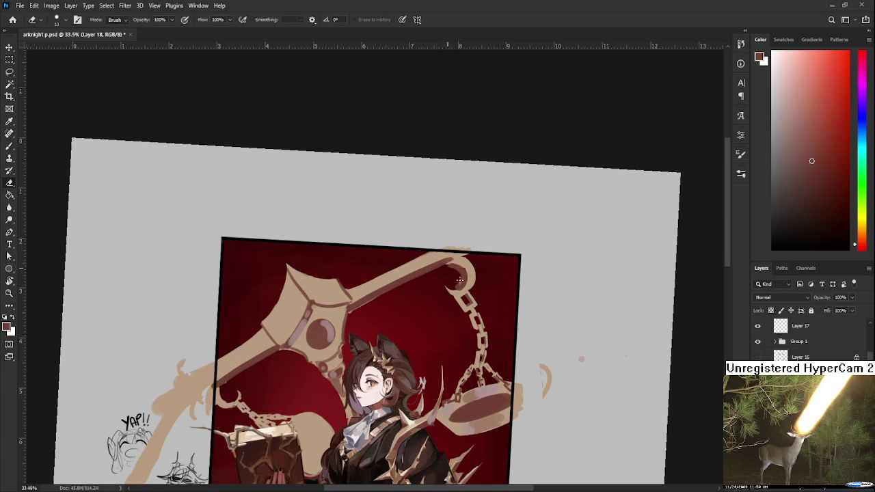
pyautogui.press('b')
pyautogui.keyDown('alt'); pyautogui.click(462, 281); pyautogui.keyUp('alt')
pyautogui.keyDown('alt'); pyautogui.click(468, 279); pyautogui.keyUp('alt')
pyautogui.keyDown('alt'); pyautogui.click(468, 262); pyautogui.keyUp('alt')
pyautogui.keyDown('alt'); pyautogui.click(462, 265); pyautogui.keyUp('alt')
# Step: Refine the hook's curve by alternating Eraser strokes with colours sampled from the scale
pyautogui.press('e')
pyautogui.press('b')
pyautogui.keyDown('alt'); pyautogui.click(459, 276); pyautogui.keyUp('alt')
pyautogui.press('e')
pyautogui.press('b')
pyautogui.keyDown('alt'); pyautogui.click(465, 276); pyautogui.keyUp('alt')
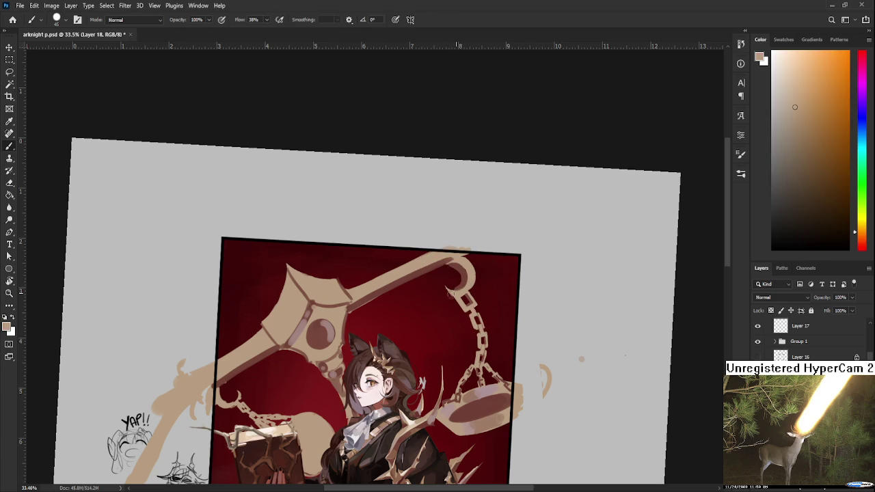
pyautogui.keyDown('alt'); pyautogui.click(468, 276); pyautogui.keyUp('alt')
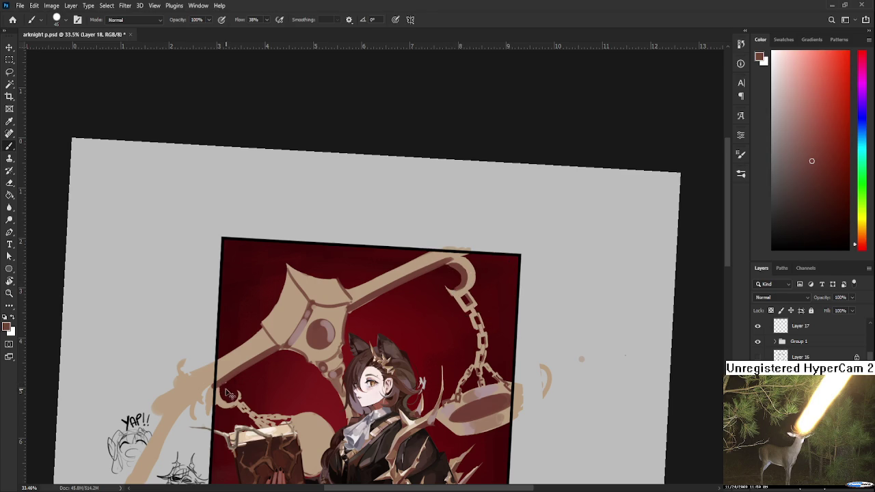
pyautogui.press('e')
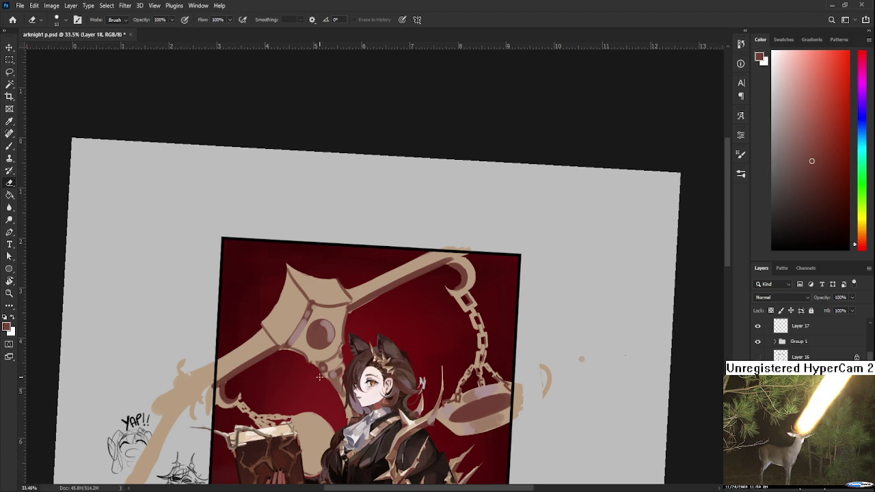
pyautogui.scroll(-2, 373, 359)
pyautogui.scroll(-2, 374, 345)
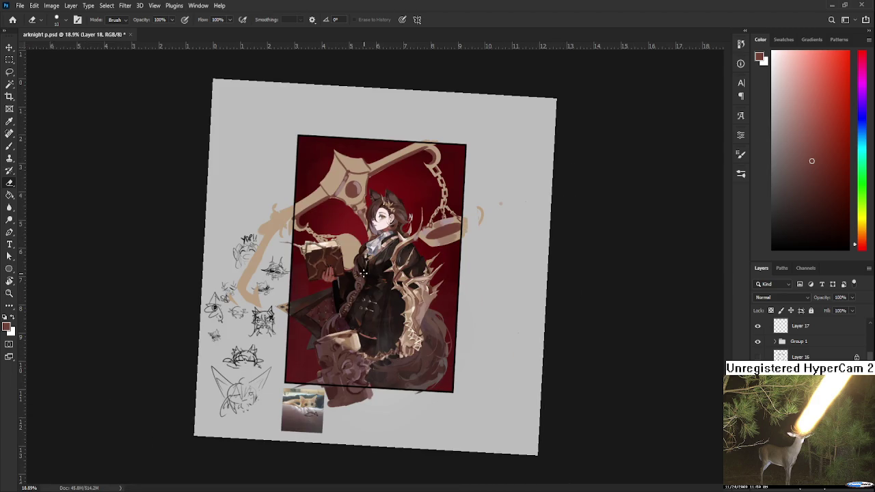
pyautogui.scroll(4, 308, 199)
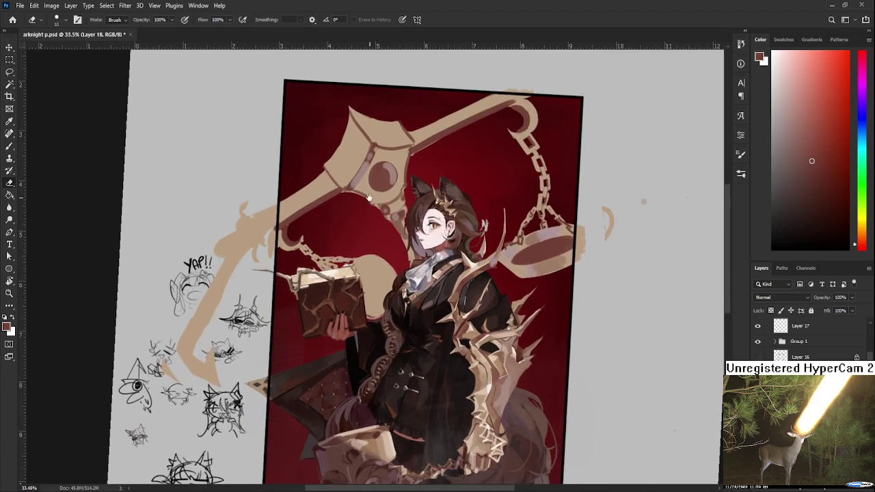
pyautogui.scroll(-1, 369, 197)
pyautogui.press('b')
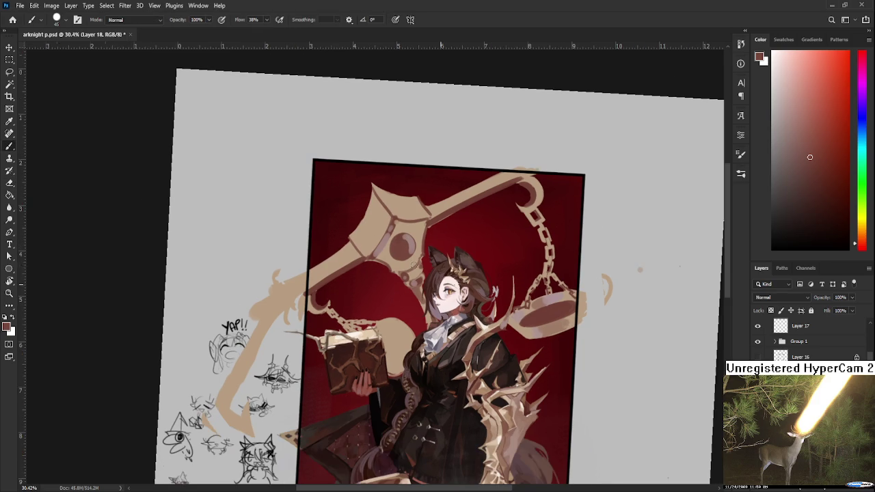
# Step: Sample the plate colour and paint dark shading on the tan area below the book
pyautogui.keyDown('alt'); pyautogui.click(555, 309); pyautogui.keyUp('alt')
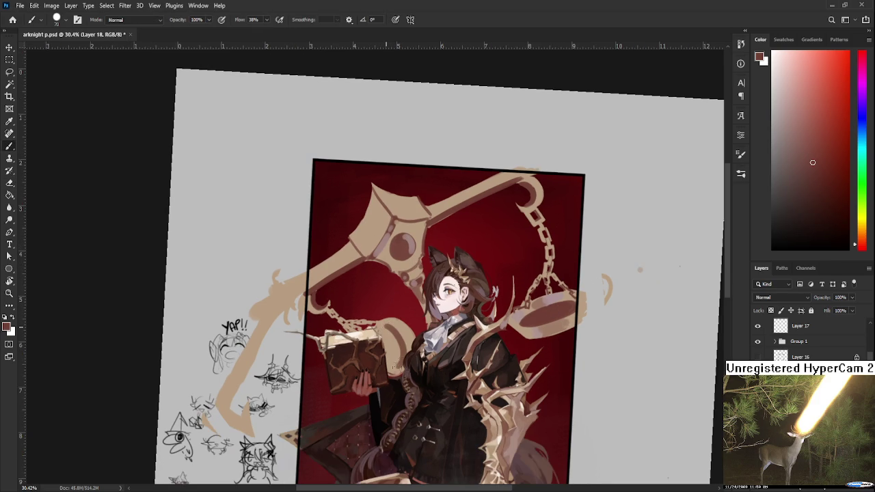
pyautogui.press('r')
pyautogui.moveTo(386, 360)
pyautogui.mouseDown()
pyautogui.moveTo(374, 241)
pyautogui.moveTo(376, 280)
pyautogui.mouseUp()
pyautogui.press('b')
pyautogui.moveTo(372, 243)
pyautogui.mouseDown()
pyautogui.moveTo(380, 277)
pyautogui.moveTo(372, 272)
pyautogui.moveTo(370, 244)
pyautogui.moveTo(380, 254)
pyautogui.moveTo(375, 277)
pyautogui.moveTo(388, 264)
pyautogui.moveTo(388, 287)
pyautogui.moveTo(380, 282)
pyautogui.moveTo(394, 258)
pyautogui.mouseUp()
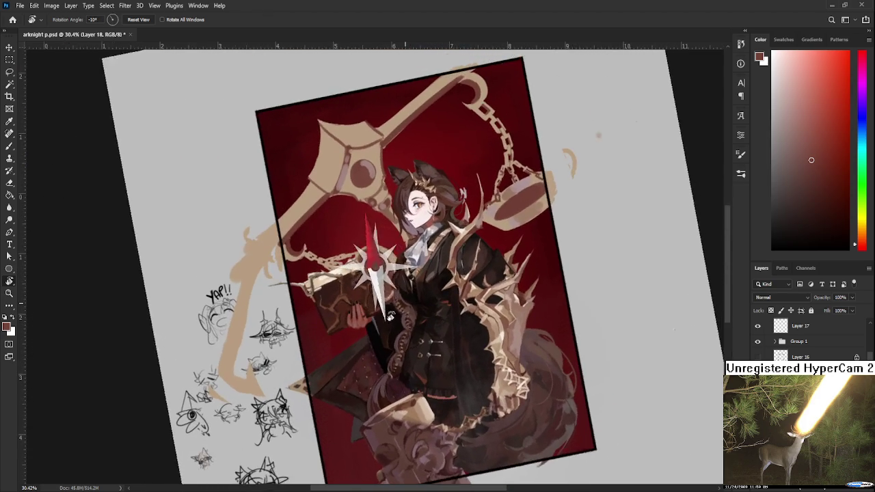
# Step: Sample the scale's tan and toggle between the Brush and Eraser
pyautogui.keyDown('alt'); pyautogui.click(388, 251); pyautogui.keyUp('alt')
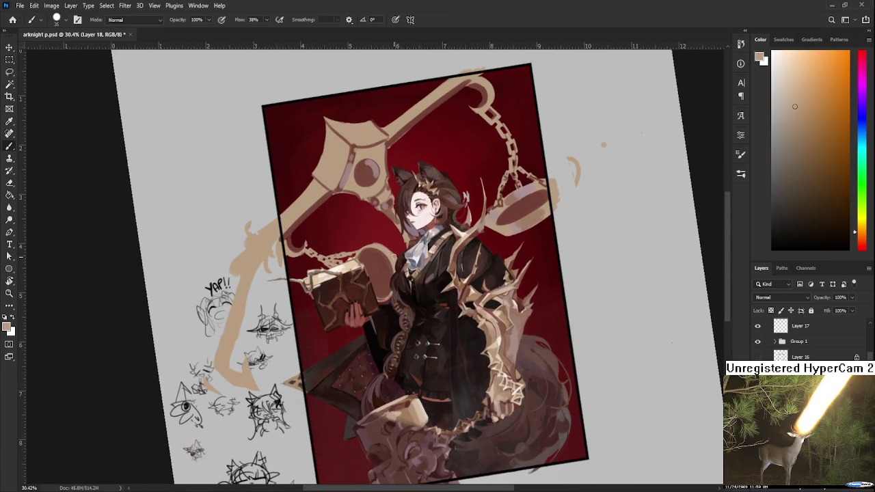
pyautogui.press('e')
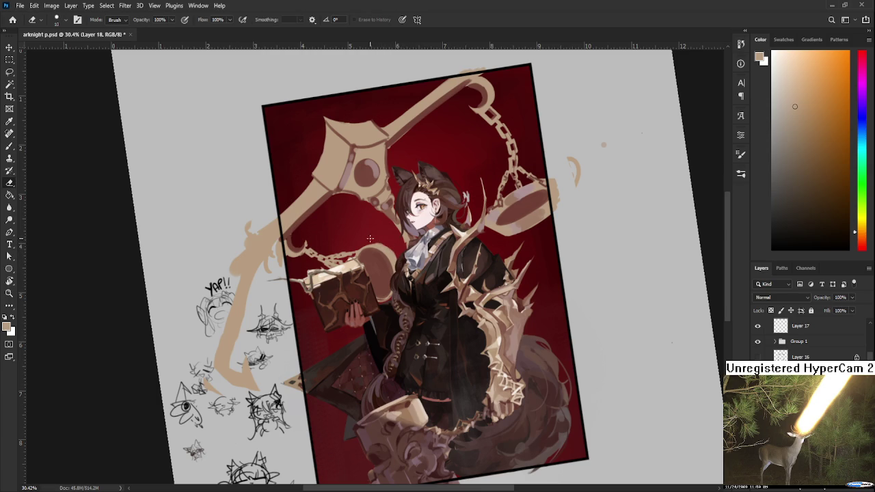
pyautogui.press('b')
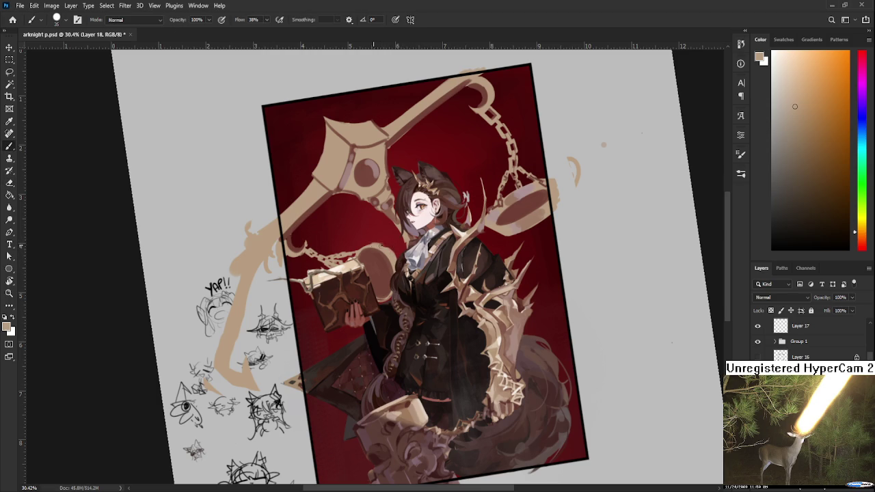
pyautogui.press('e')
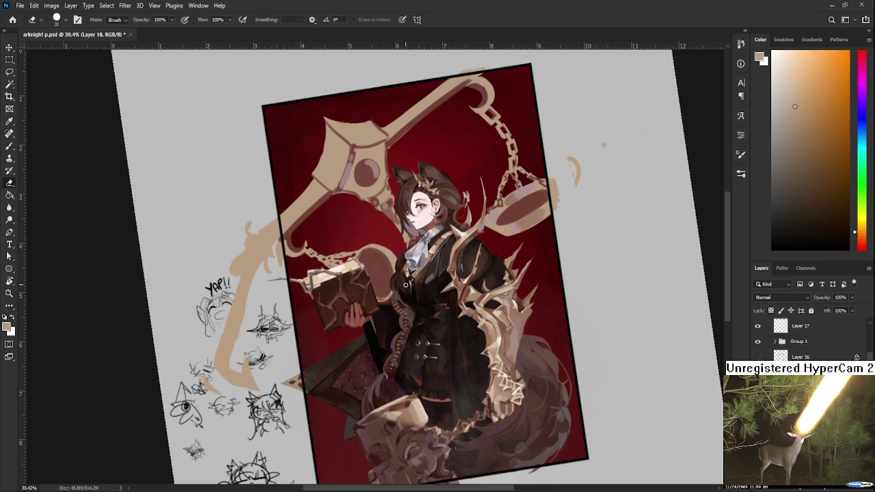
pyautogui.scroll(-1, 387, 203)
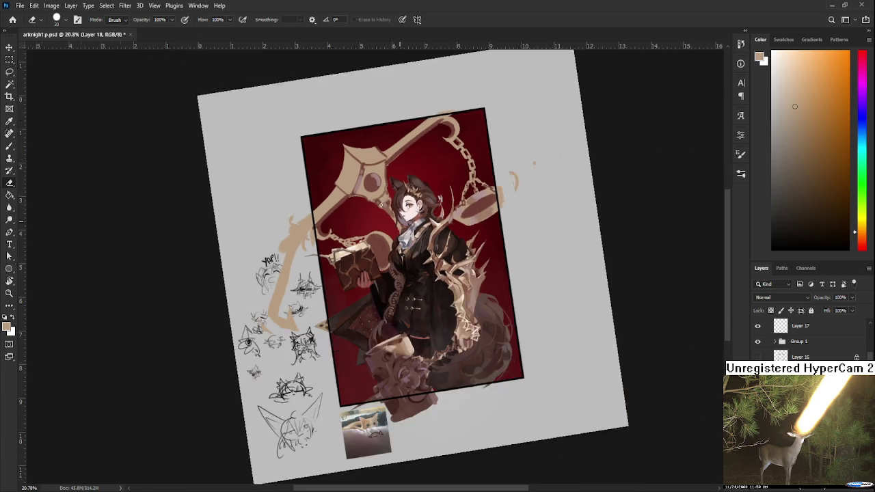
pyautogui.scroll(-1, 387, 203)
# Step: Rotate the view around the artwork and pick a dark red paint colour
pyautogui.press('r')
pyautogui.moveTo(387, 203)
pyautogui.mouseDown()
pyautogui.moveTo(402, 263)
pyautogui.moveTo(372, 259)
pyautogui.mouseUp()
pyautogui.scroll(2, 373, 260)
pyautogui.scroll(2, 369, 259)
pyautogui.scroll(2, 369, 258)
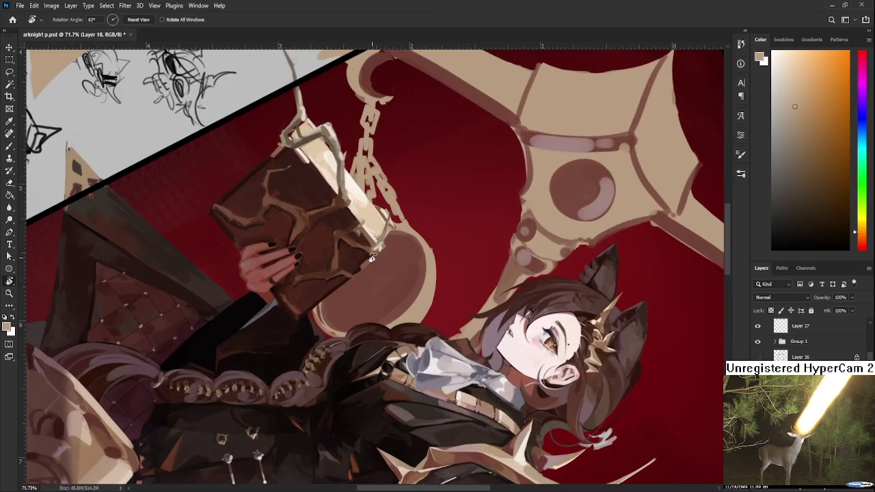
pyautogui.press('b')
pyautogui.keyDown('alt'); pyautogui.click(417, 310); pyautogui.keyUp('alt')
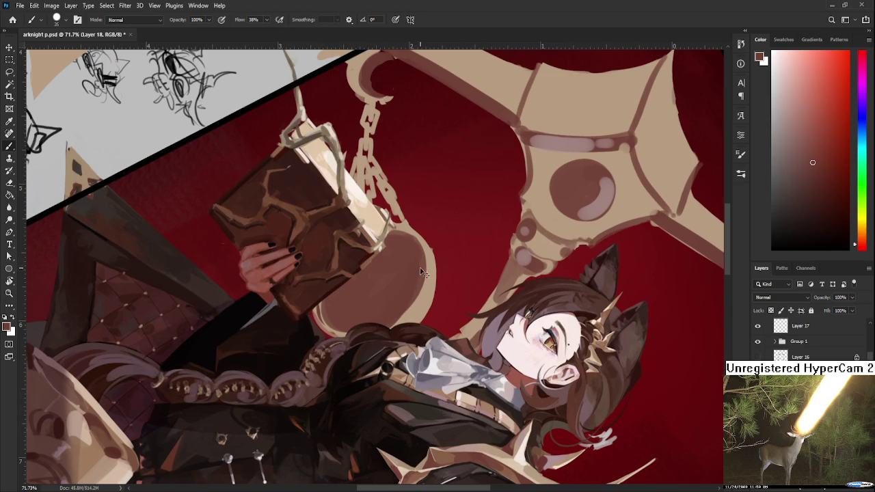
pyautogui.keyDown('alt'); pyautogui.click(345, 307); pyautogui.keyUp('alt')
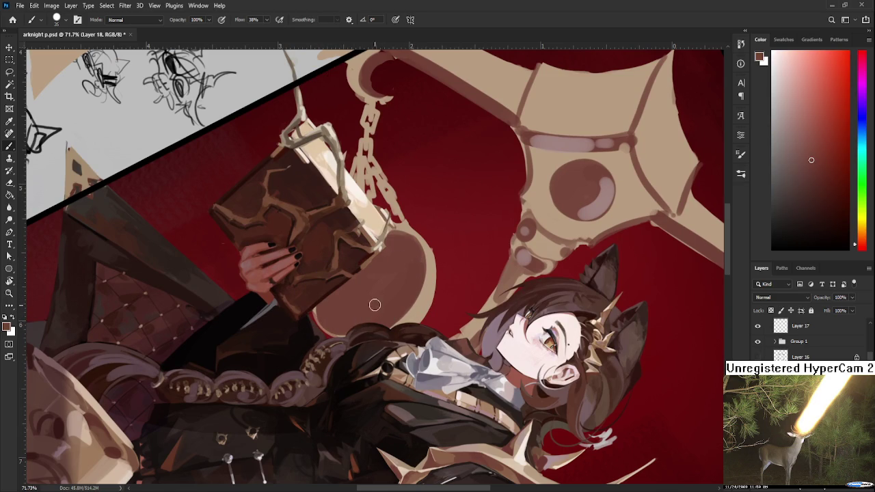
# Step: Sample the round emblem's colour and rotate the view so the chain hangs vertically
pyautogui.scroll(2, 380, 314)
pyautogui.scroll(3, 393, 352)
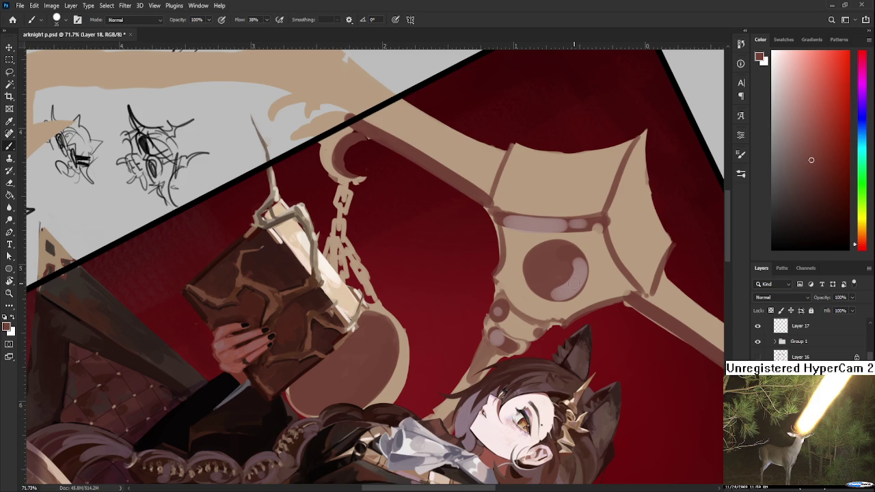
pyautogui.keyDown('alt'); pyautogui.click(564, 281); pyautogui.keyUp('alt')
pyautogui.moveTo(350, 247); pyautogui.dragTo(345, 281)
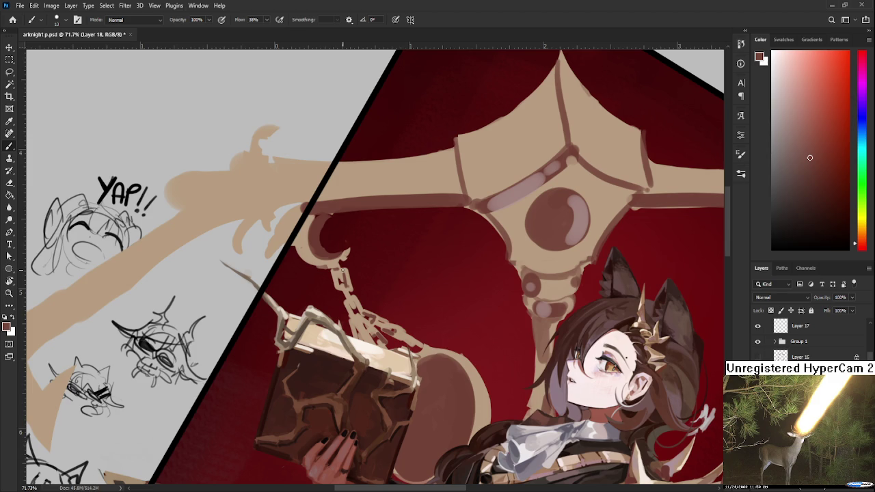
pyautogui.scroll(-5, 343, 270)
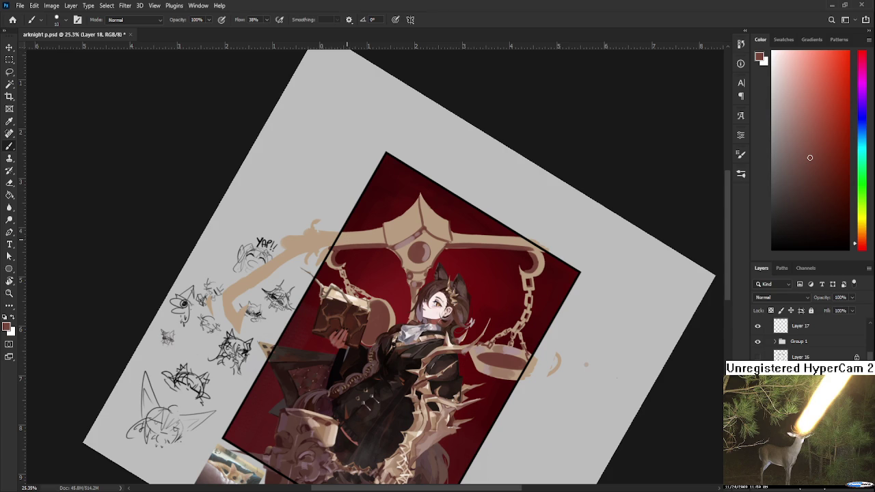
pyautogui.scroll(2, 335, 270)
pyautogui.scroll(2, 338, 287)
pyautogui.scroll(2, 343, 306)
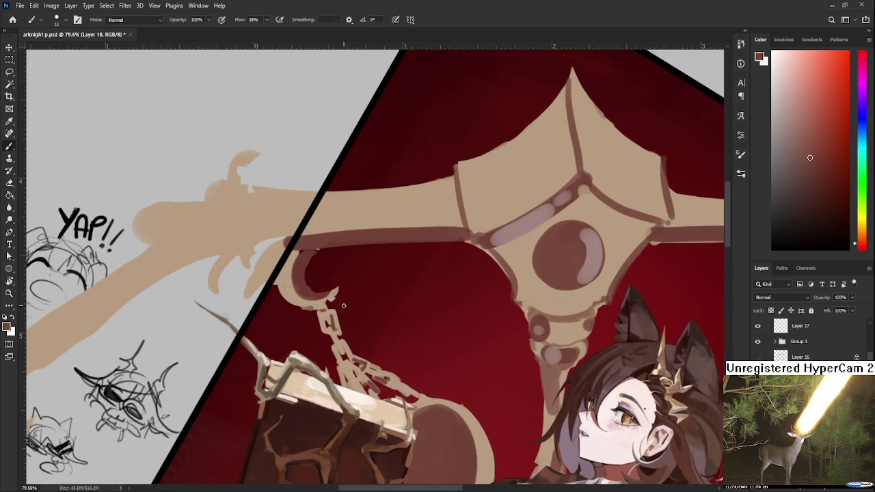
# Step: Turn the black border upright and shade the hook and chain with sampled tan and red-brown
pyautogui.press('r')
pyautogui.moveTo(344, 305); pyautogui.dragTo(320, 300)
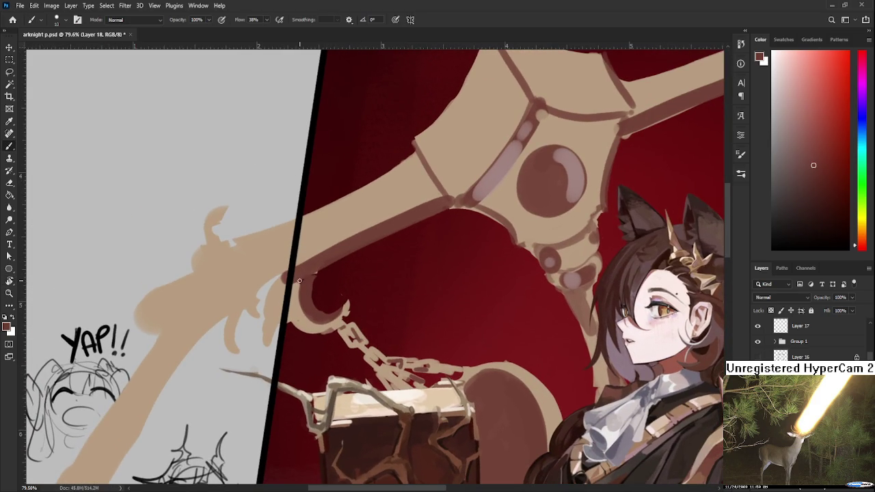
pyautogui.keyDown('alt'); pyautogui.click(311, 317); pyautogui.keyUp('alt')
pyautogui.keyDown('alt'); pyautogui.click(366, 340); pyautogui.keyUp('alt')
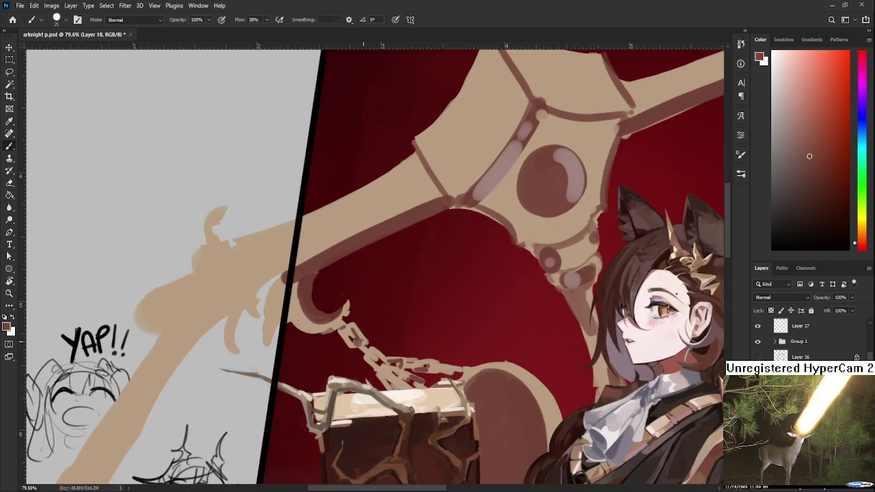
pyautogui.keyDown('alt'); pyautogui.click(355, 346); pyautogui.keyUp('alt')
pyautogui.keyDown('alt'); pyautogui.click(362, 335); pyautogui.keyUp('alt')
pyautogui.keyDown('alt'); pyautogui.click(356, 329); pyautogui.keyUp('alt')
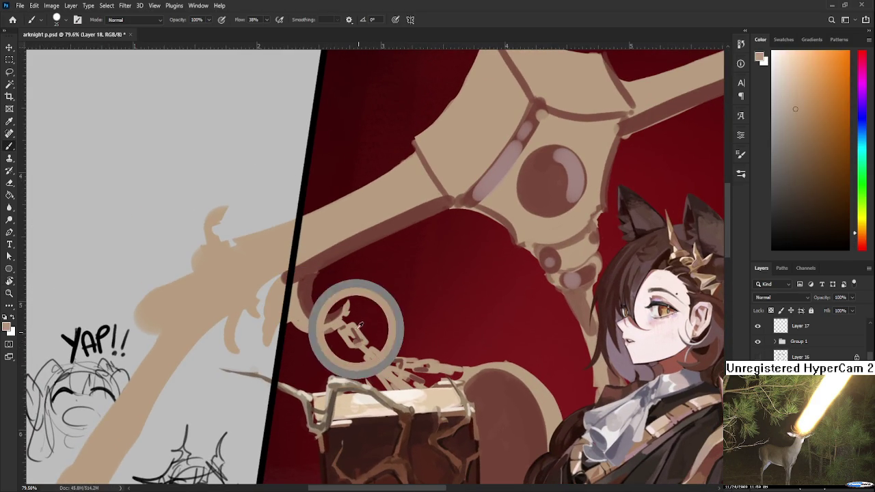
# Step: Continue shading the chain in alternating light tan and dark red-brown, then turn the view
pyautogui.keyDown('alt'); pyautogui.click(357, 336); pyautogui.keyUp('alt')
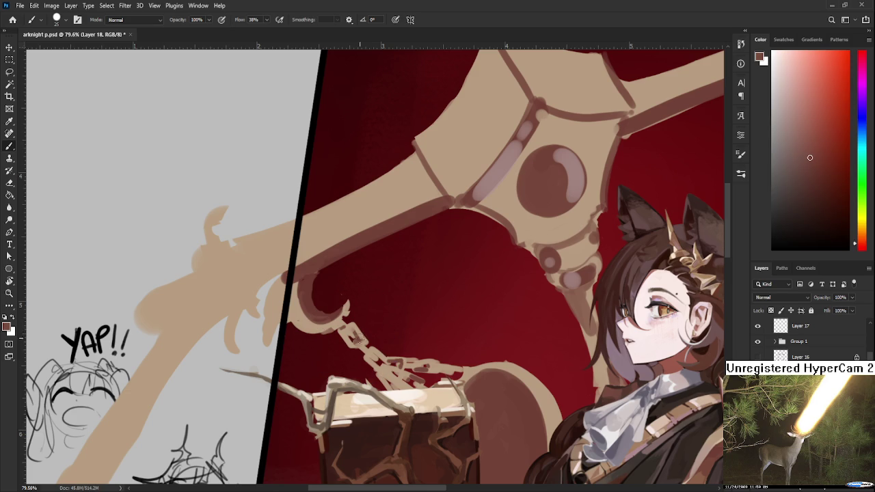
pyautogui.keyDown('alt'); pyautogui.click(369, 353); pyautogui.keyUp('alt')
pyautogui.keyDown('alt'); pyautogui.click(371, 320); pyautogui.keyUp('alt')
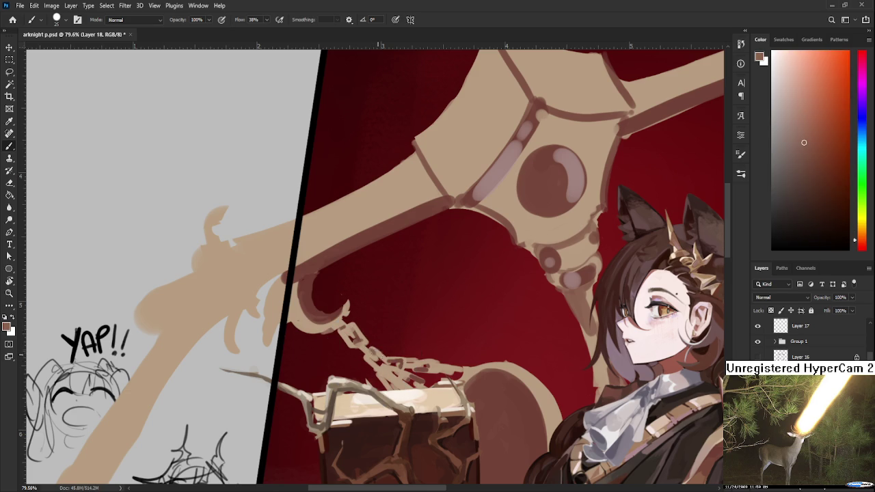
pyautogui.keyDown('alt'); pyautogui.click(394, 380); pyautogui.keyUp('alt')
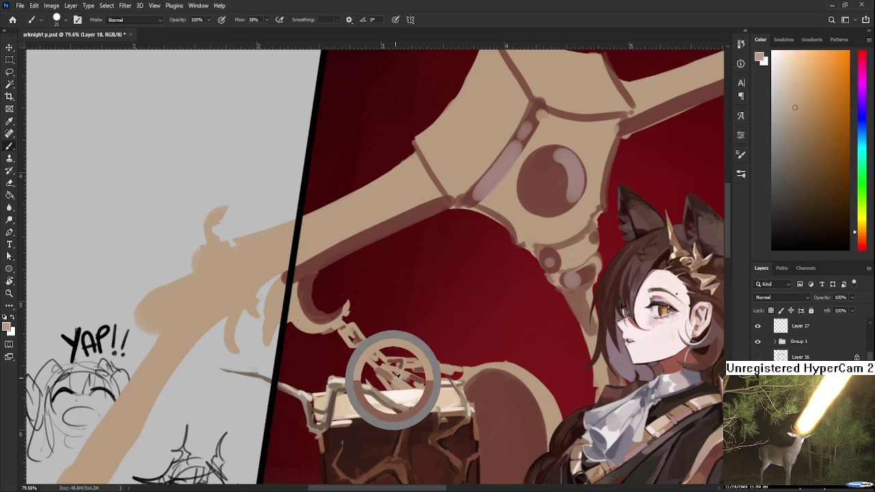
pyautogui.keyDown('alt'); pyautogui.click(385, 371); pyautogui.keyUp('alt')
pyautogui.keyDown('alt'); pyautogui.click(381, 362); pyautogui.keyUp('alt')
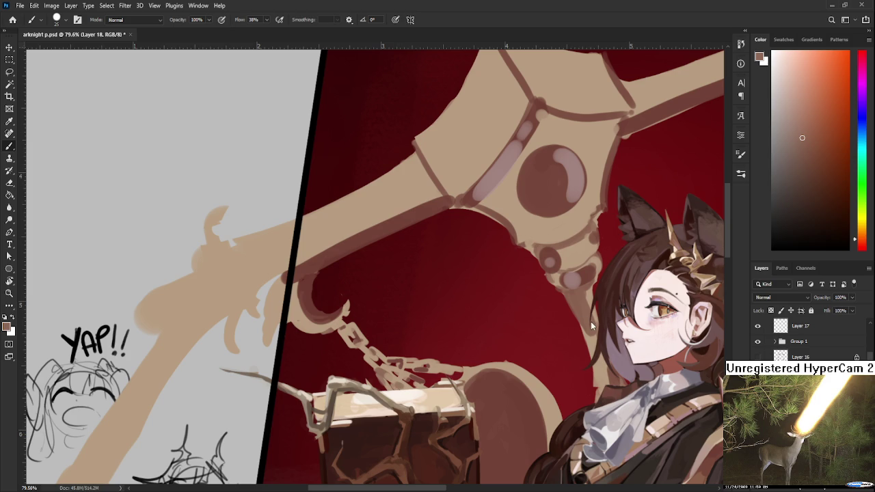
pyautogui.keyDown('alt'); pyautogui.click(422, 363); pyautogui.keyUp('alt')
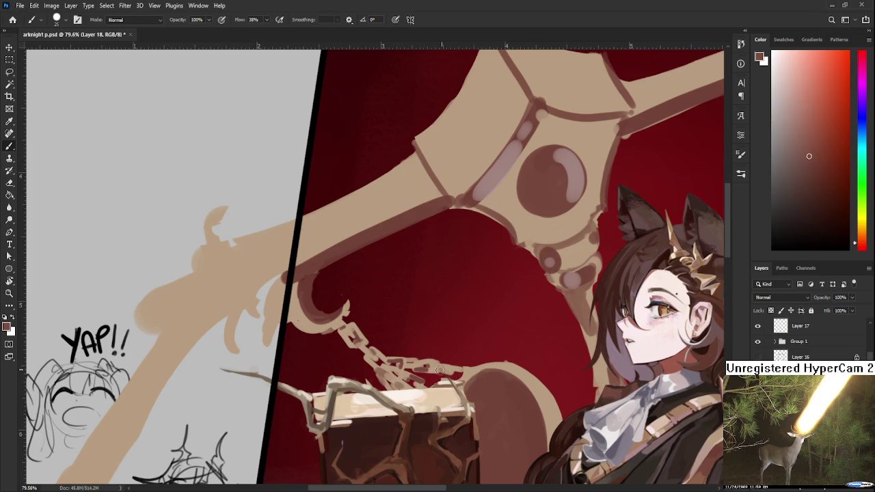
pyautogui.press('r')
pyautogui.moveTo(440, 369)
pyautogui.mouseDown()
pyautogui.moveTo(476, 389)
pyautogui.moveTo(339, 359)
pyautogui.mouseUp()
pyautogui.press('e')
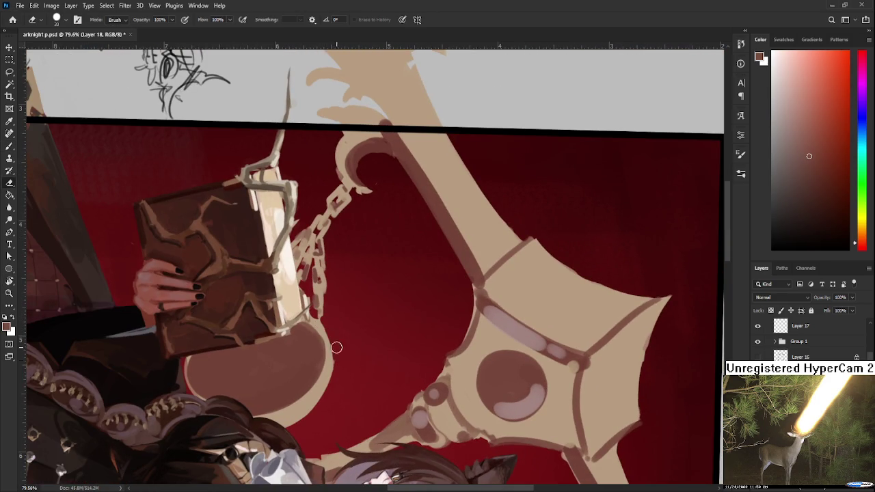
pyautogui.press('b')
pyautogui.keyDown('alt'); pyautogui.click(509, 331); pyautogui.keyUp('alt')
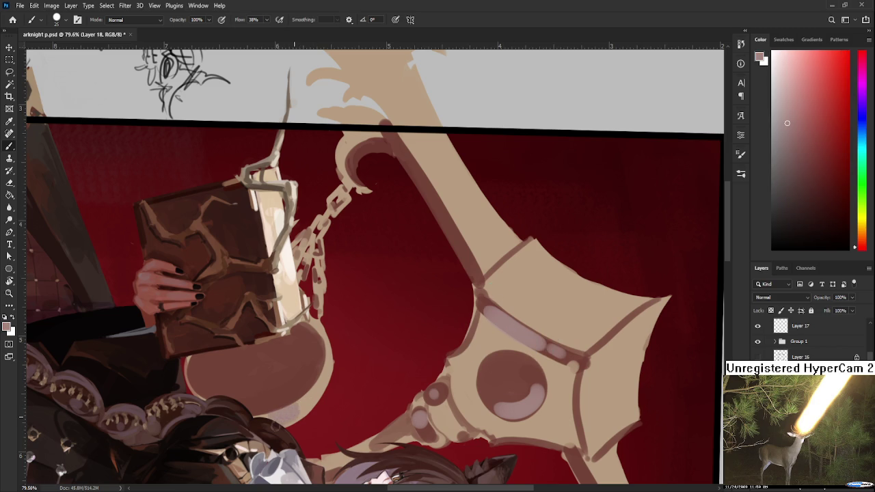
pyautogui.keyDown('alt'); pyautogui.click(304, 404); pyautogui.keyUp('alt')
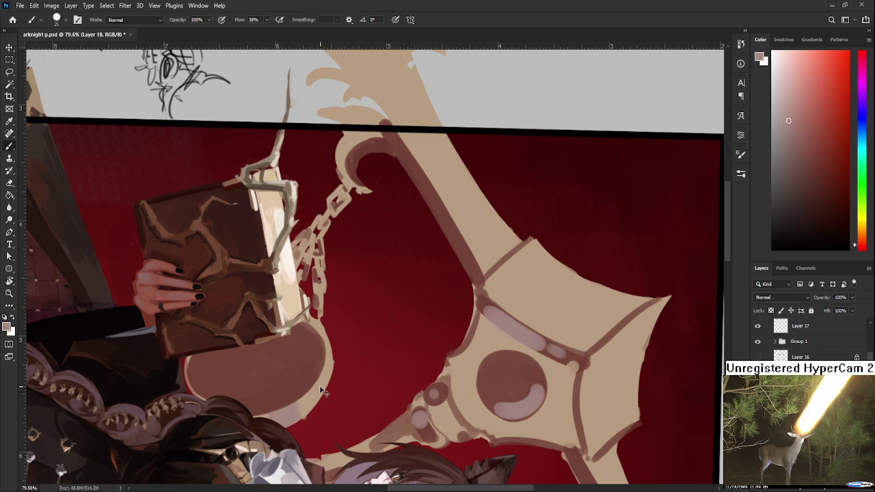
pyautogui.keyDown('alt'); pyautogui.click(307, 404); pyautogui.keyUp('alt')
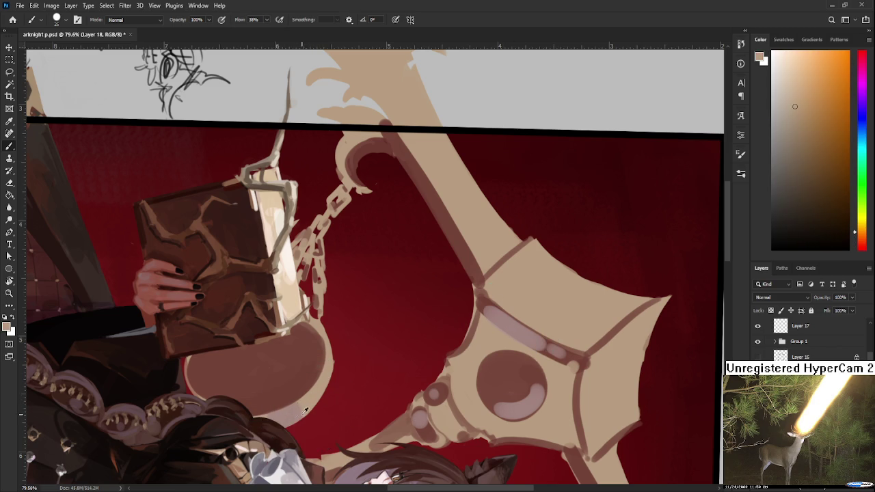
pyautogui.keyDown('alt'); pyautogui.click(298, 406); pyautogui.keyUp('alt')
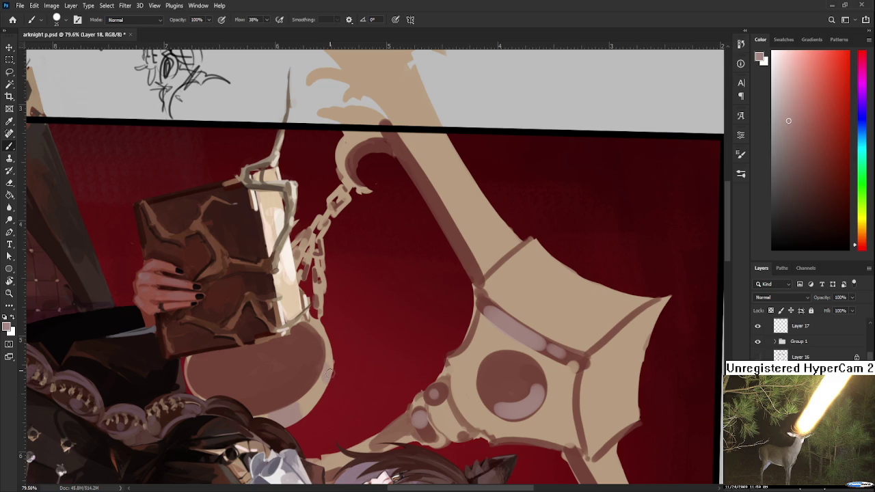
pyautogui.scroll(-4, 345, 363)
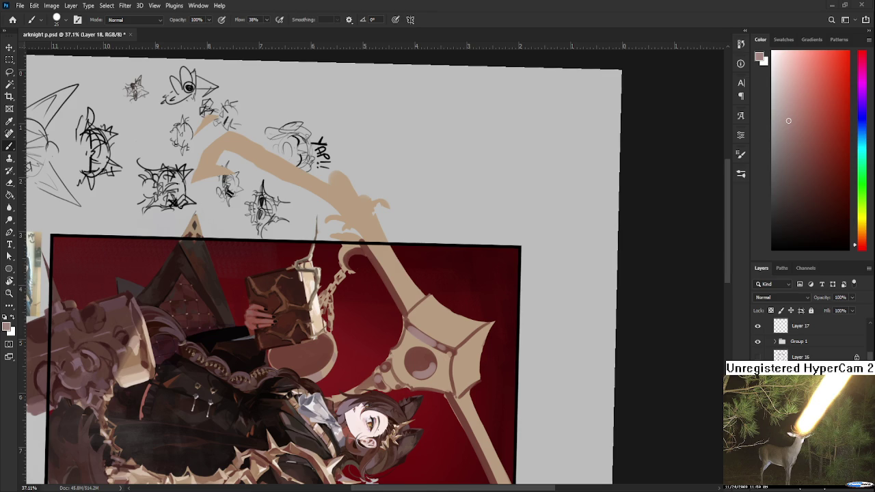
pyautogui.scroll(-3, 409, 348)
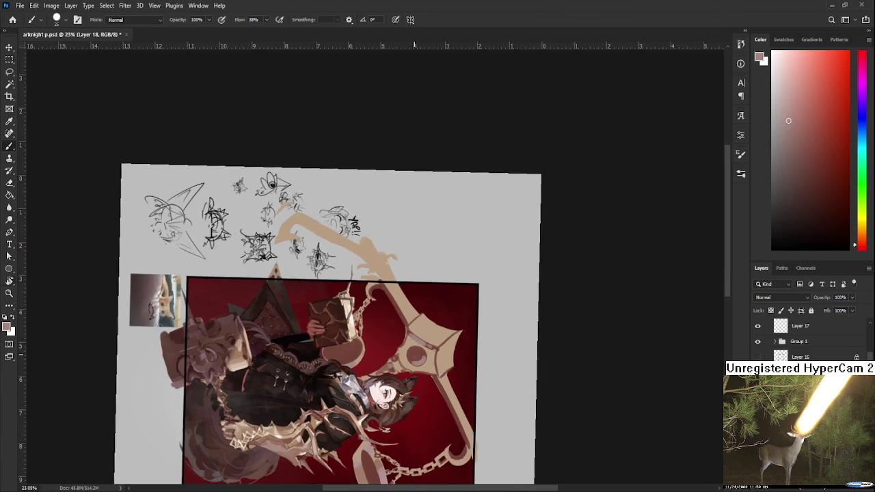
pyautogui.press('r')
pyautogui.moveTo(409, 348); pyautogui.dragTo(495, 255)
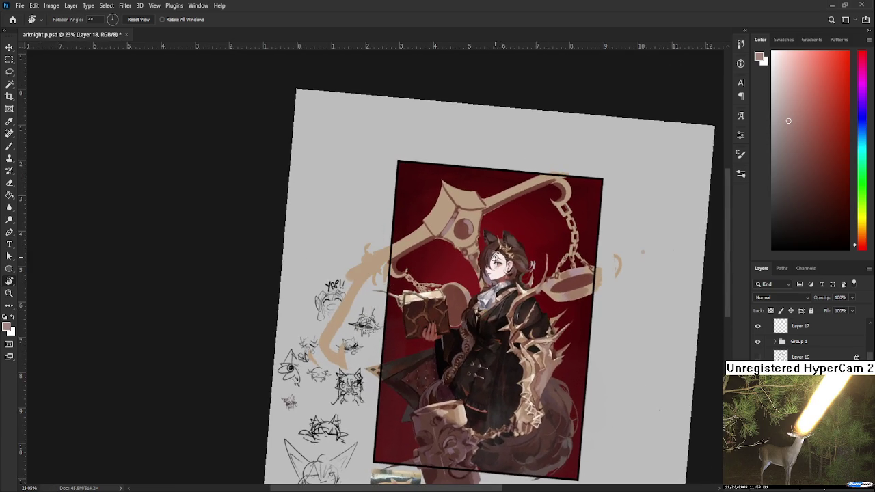
pyautogui.scroll(4, 457, 228)
pyautogui.scroll(1, 457, 228)
pyautogui.scroll(-3, 458, 227)
pyautogui.press('b')
pyautogui.moveTo(443, 263)
pyautogui.mouseDown()
pyautogui.moveTo(433, 289)
pyautogui.moveTo(393, 298)
pyautogui.mouseUp()
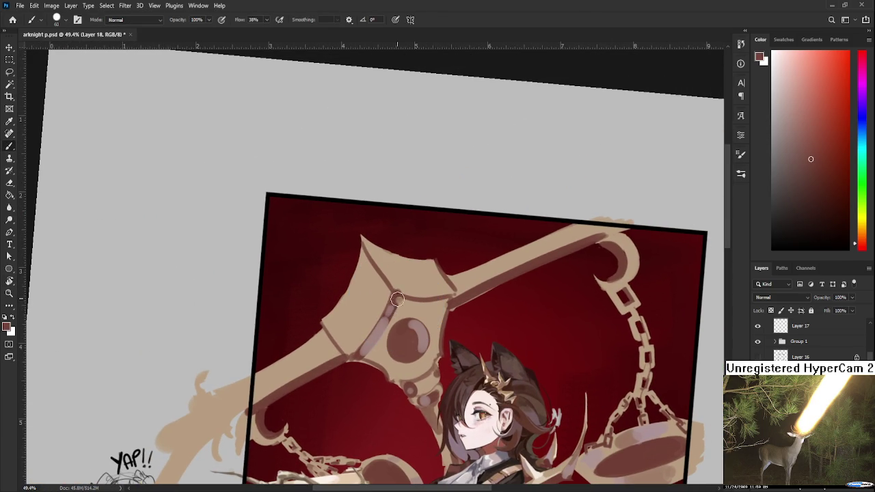
pyautogui.keyDown('alt'); pyautogui.click(383, 327); pyautogui.keyUp('alt')
pyautogui.keyDown('alt'); pyautogui.click(386, 330); pyautogui.keyUp('alt')
pyautogui.keyDown('alt'); pyautogui.scroll(-3, 382, 334); pyautogui.keyUp('alt')
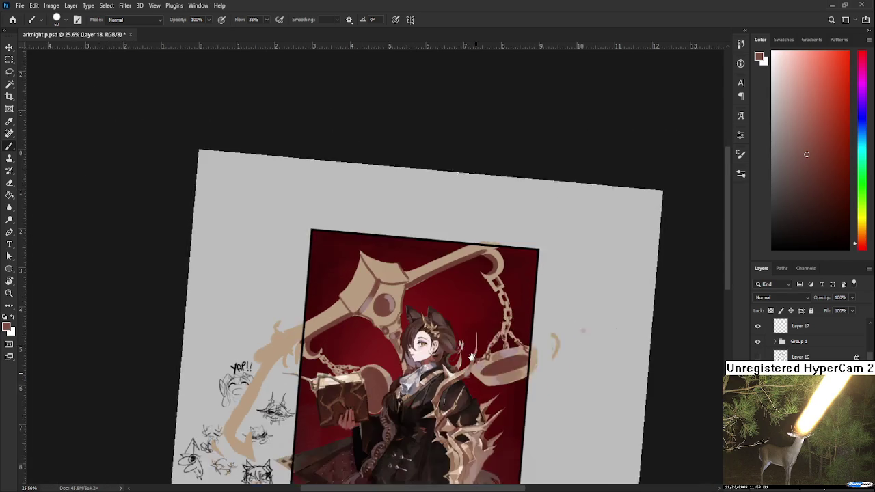
pyautogui.moveTo(486, 403); pyautogui.dragTo(461, 309)
pyautogui.keyDown('alt'); pyautogui.scroll(3, 448, 387); pyautogui.keyUp('alt')
pyautogui.keyDown('alt'); pyautogui.scroll(2, 447, 386); pyautogui.keyUp('alt')
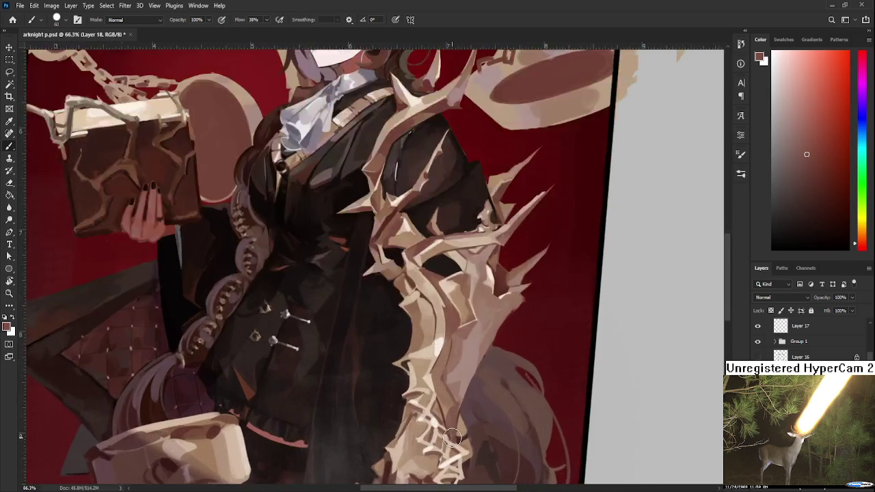
pyautogui.keyDown('alt'); pyautogui.click(447, 388); pyautogui.keyUp('alt')
pyautogui.keyDown('alt'); pyautogui.scroll(-2, 447, 389); pyautogui.keyUp('alt')
pyautogui.keyDown('alt'); pyautogui.scroll(-1, 536, 448); pyautogui.keyUp('alt')
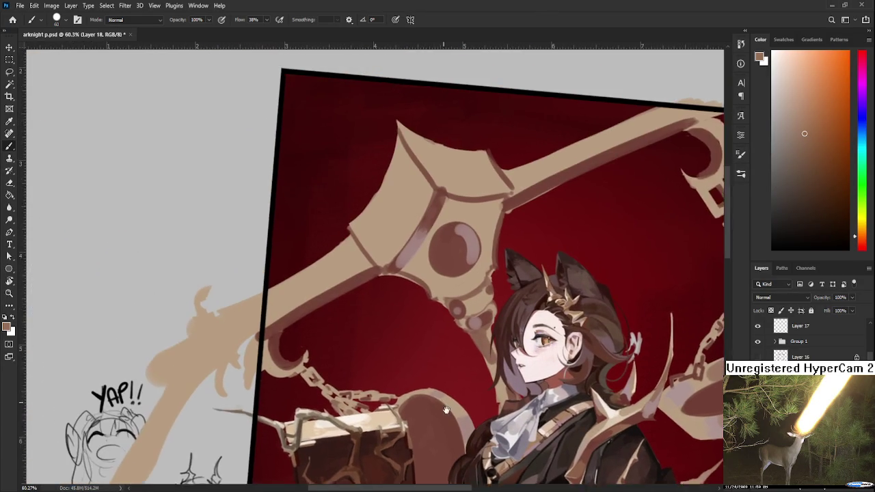
# Step: Paint shadow along the diamond hub's inner left edge using sampled shading tones
pyautogui.moveTo(339, 240); pyautogui.dragTo(434, 417)
pyautogui.moveTo(410, 222); pyautogui.dragTo(404, 301)
pyautogui.moveTo(400, 225)
pyautogui.mouseDown()
pyautogui.moveTo(409, 300)
pyautogui.moveTo(421, 274)
pyautogui.moveTo(413, 232)
pyautogui.mouseUp()
pyautogui.keyDown('alt'); pyautogui.click(410, 254); pyautogui.keyUp('alt')
pyautogui.keyDown('alt'); pyautogui.click(421, 273); pyautogui.keyUp('alt')
pyautogui.moveTo(435, 276); pyautogui.dragTo(399, 224)
pyautogui.keyDown('alt'); pyautogui.click(424, 281); pyautogui.keyUp('alt')
pyautogui.moveTo(423, 280); pyautogui.dragTo(423, 218)
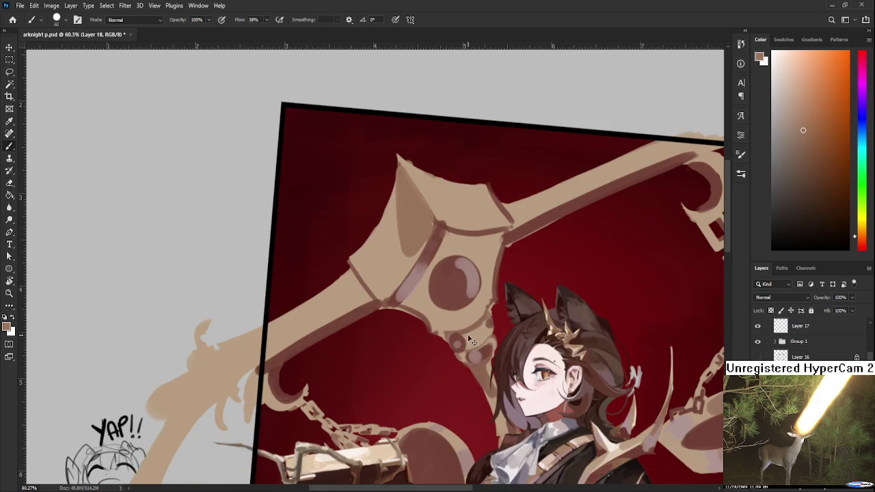
# Step: Add small tan brush marks beside the hub with tones sampled from it
pyautogui.keyDown('alt'); pyautogui.click(476, 320); pyautogui.keyUp('alt')
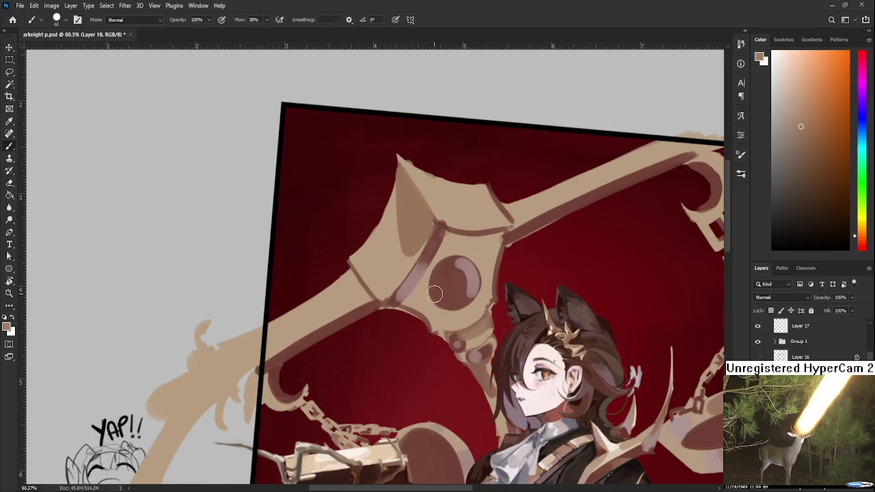
pyautogui.keyDown('alt'); pyautogui.click(420, 291); pyautogui.keyUp('alt')
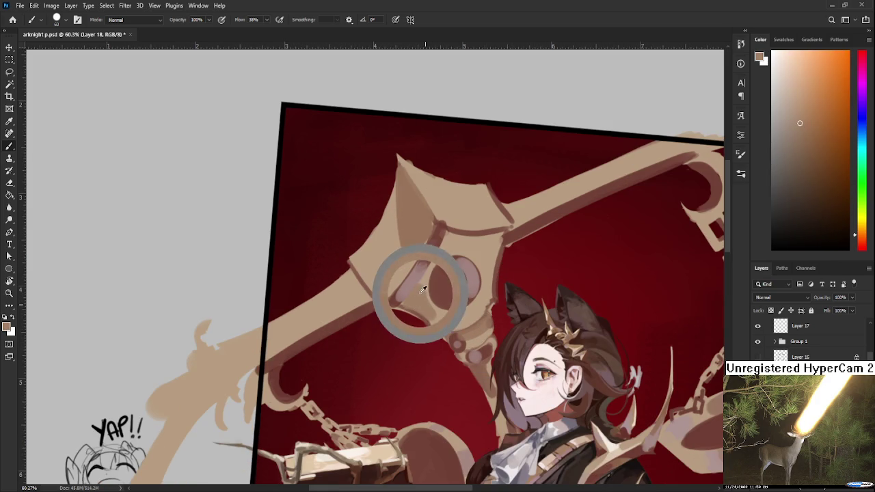
pyautogui.moveTo(418, 291); pyautogui.dragTo(432, 305)
pyautogui.keyDown('alt'); pyautogui.click(430, 312); pyautogui.keyUp('alt')
pyautogui.keyDown('alt'); pyautogui.click(441, 324); pyautogui.keyUp('alt')
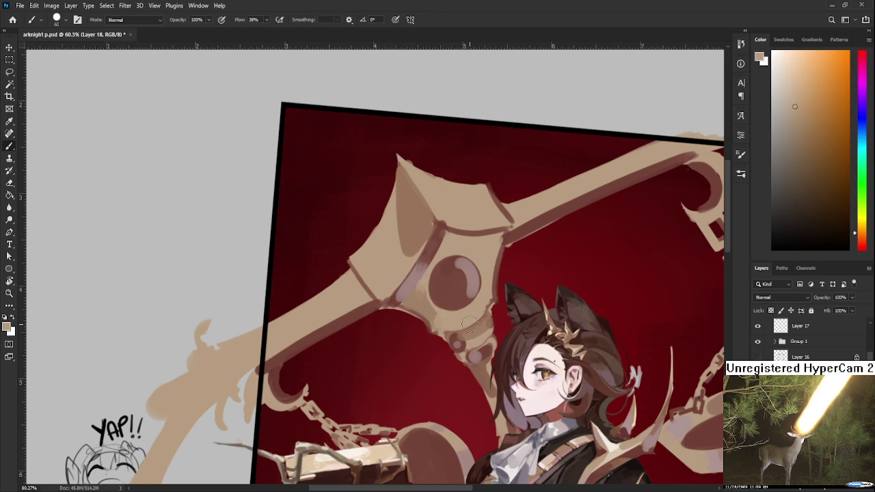
pyautogui.scroll(-2, 421, 323)
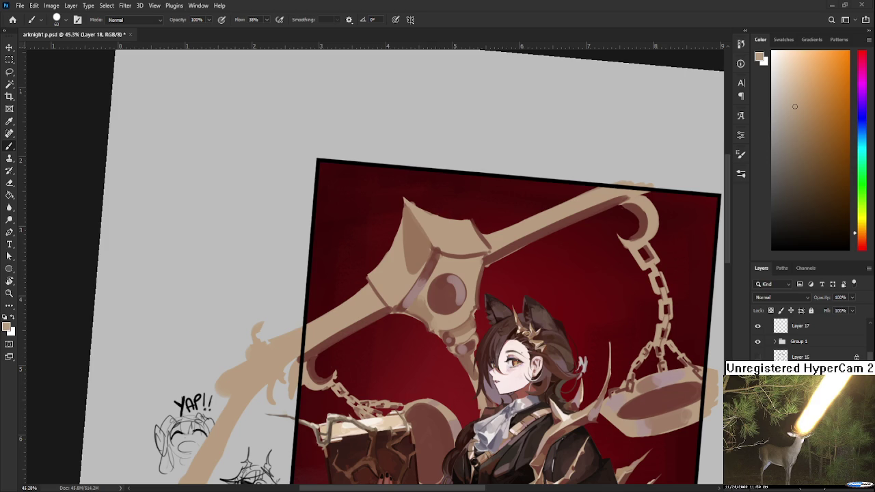
# Step: Sample the muted reddish-brown of the emblem's ring as the paint colour
pyautogui.keyDown('alt'); pyautogui.click(422, 290); pyautogui.keyUp('alt')
pyautogui.keyDown('alt'); pyautogui.click(422, 288); pyautogui.keyUp('alt')
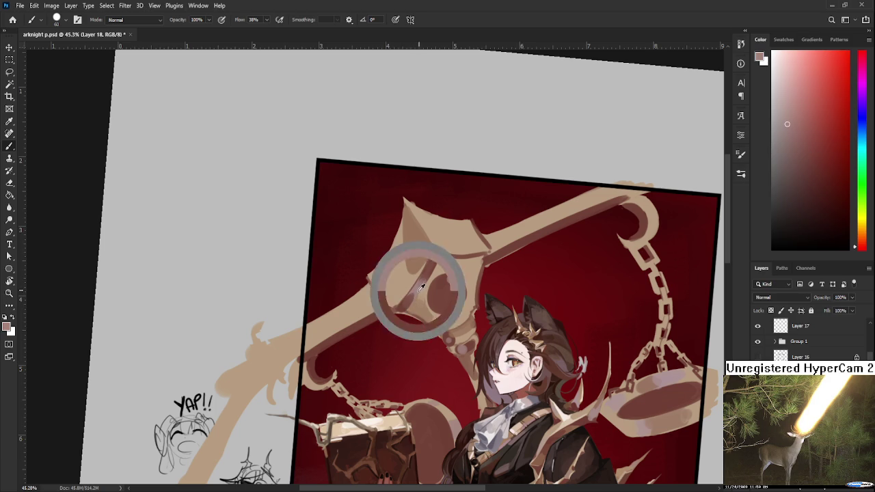
pyautogui.keyDown('alt'); pyautogui.click(420, 285); pyautogui.keyUp('alt')
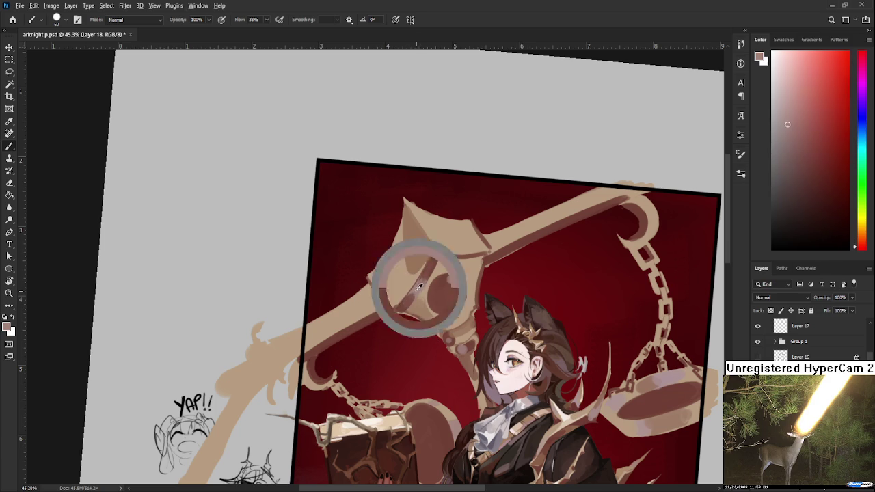
pyautogui.keyDown('alt'); pyautogui.click(421, 288); pyautogui.keyUp('alt')
pyautogui.moveTo(421, 287); pyautogui.dragTo(390, 347)
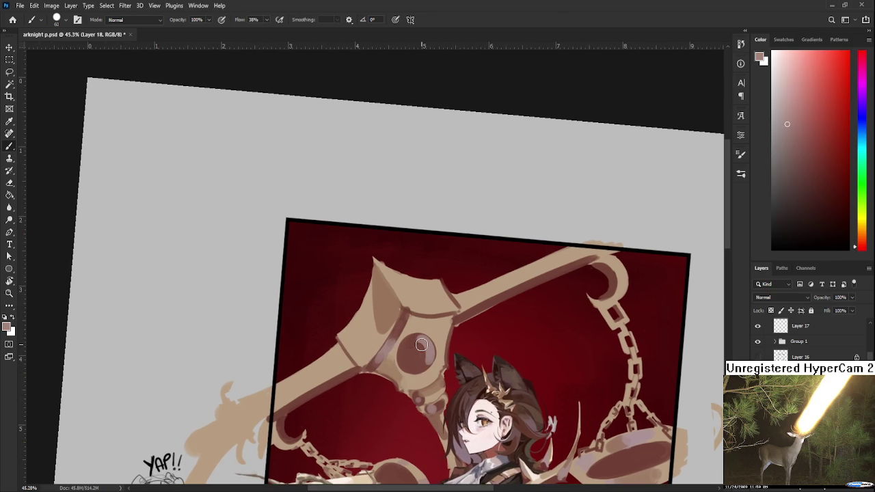
pyautogui.scroll(-3, 422, 346)
pyautogui.scroll(-3, 422, 346)
pyautogui.scroll(2, 394, 256)
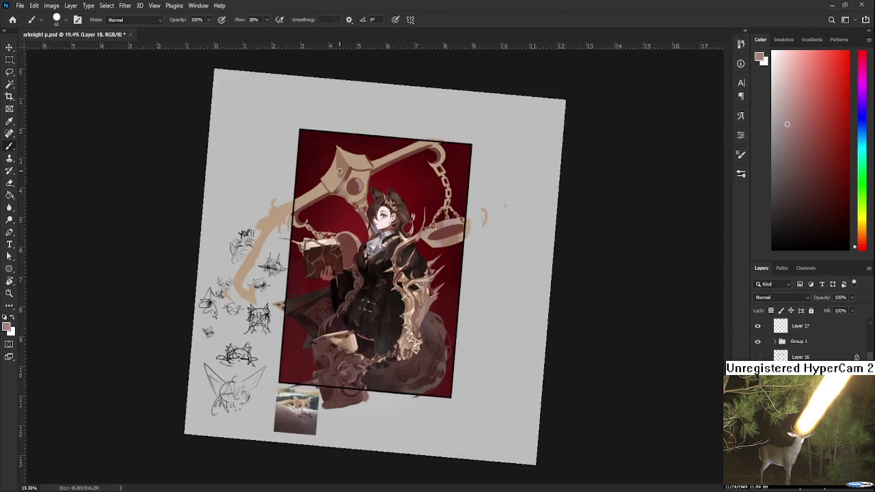
# Step: Sample dark reddish-brown and lighter tan-brown tones near the medallion
pyautogui.scroll(2, 383, 270)
pyautogui.scroll(1, 369, 287)
pyautogui.scroll(1, 360, 295)
pyautogui.scroll(3, 361, 294)
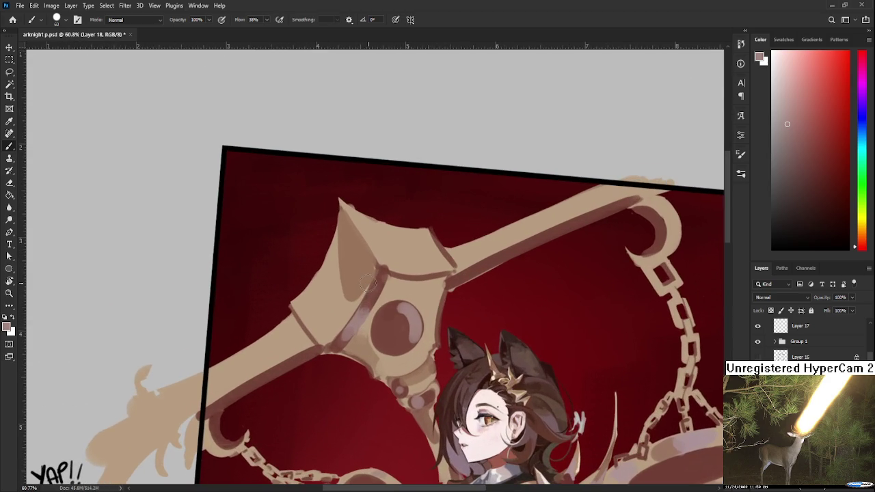
pyautogui.keyDown('alt'); pyautogui.click(398, 329); pyautogui.keyUp('alt')
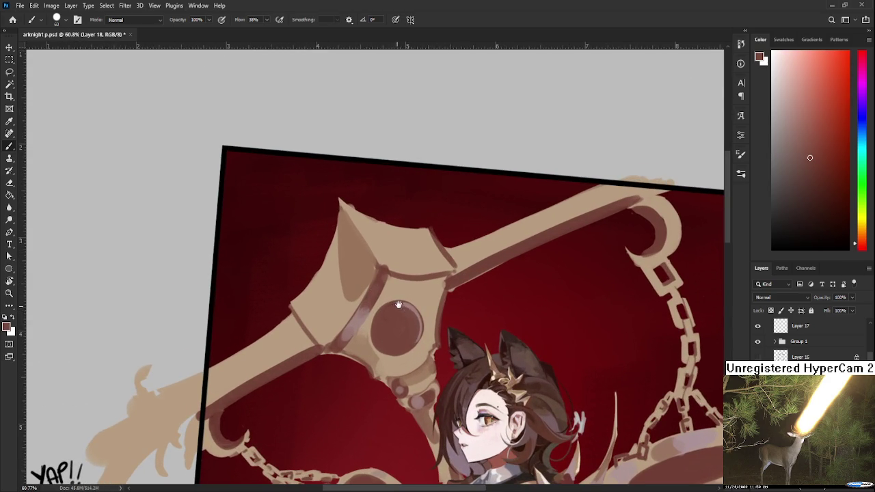
pyautogui.moveTo(399, 308); pyautogui.dragTo(382, 356)
pyautogui.keyDown('alt'); pyautogui.click(377, 353); pyautogui.keyUp('alt')
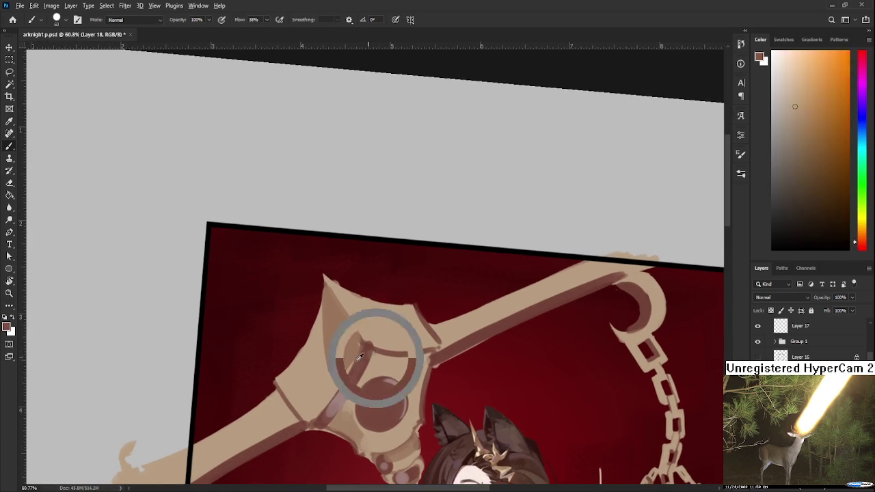
# Step: Sample light tan tones from the scale's right arm
pyautogui.keyDown('alt'); pyautogui.click(484, 315); pyautogui.keyUp('alt')
pyautogui.keyDown('alt'); pyautogui.click(469, 312); pyautogui.keyUp('alt')
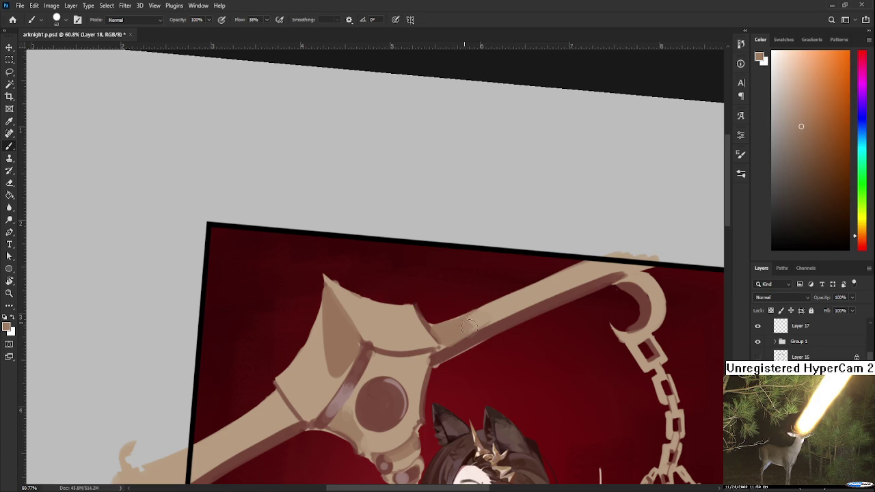
pyautogui.keyDown('alt'); pyautogui.click(487, 313); pyautogui.keyUp('alt')
pyautogui.keyDown('alt'); pyautogui.click(471, 323); pyautogui.keyUp('alt')
pyautogui.keyDown('alt'); pyautogui.click(469, 316); pyautogui.keyUp('alt')
pyautogui.moveTo(457, 328); pyautogui.dragTo(573, 241)
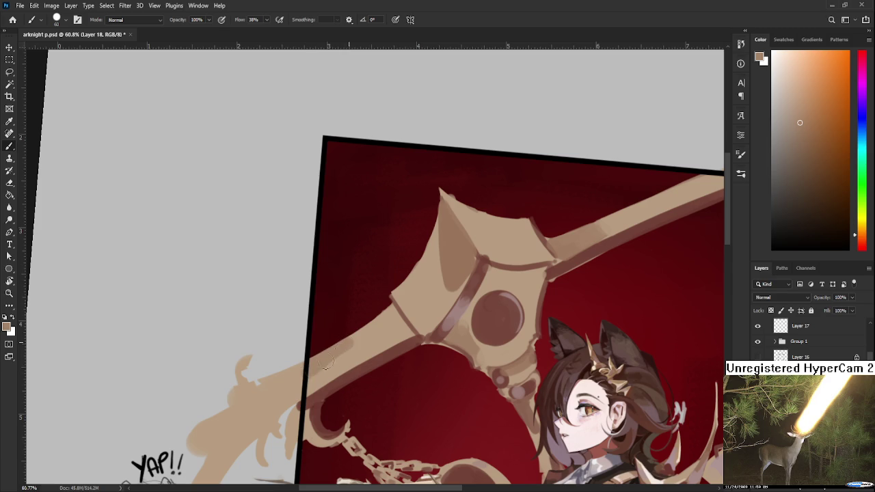
# Step: Sample several lighter tans along the scale arm
pyautogui.keyDown('alt'); pyautogui.click(372, 339); pyautogui.keyUp('alt')
pyautogui.keyDown('alt'); pyautogui.click(361, 350); pyautogui.keyUp('alt')
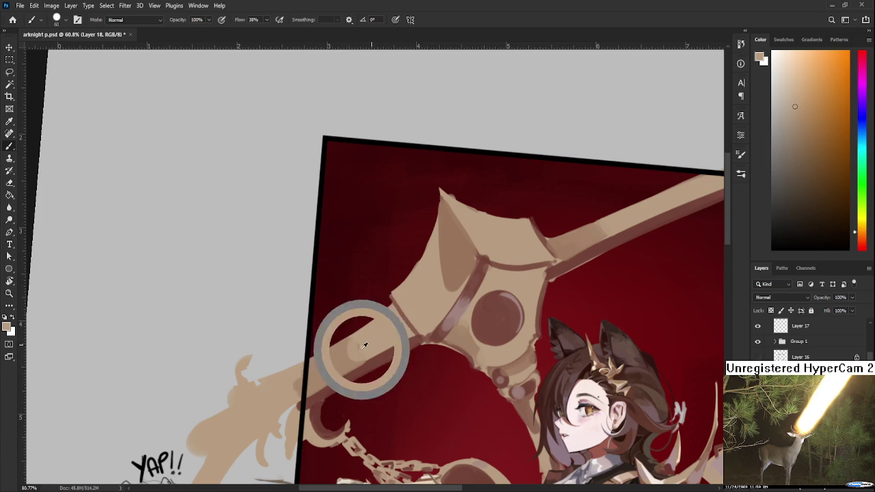
pyautogui.keyDown('alt'); pyautogui.click(345, 356); pyautogui.keyUp('alt')
pyautogui.keyDown('alt'); pyautogui.click(365, 346); pyautogui.keyUp('alt')
pyautogui.keyDown('alt'); pyautogui.click(357, 347); pyautogui.keyUp('alt')
pyautogui.keyDown('alt'); pyautogui.click(371, 337); pyautogui.keyUp('alt')
pyautogui.keyDown('alt'); pyautogui.click(398, 335); pyautogui.keyUp('alt')
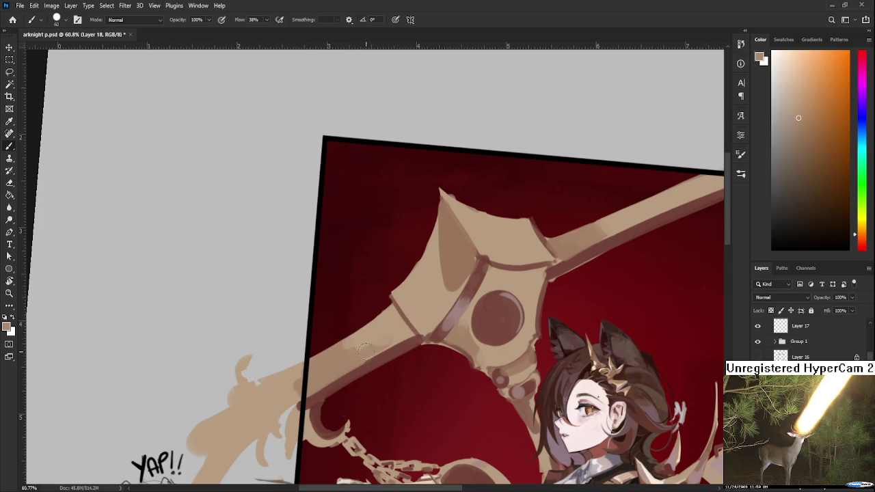
# Step: Briefly pick the dark red background, then return to the arm's tan tones
pyautogui.keyDown('alt'); pyautogui.click(373, 364); pyautogui.keyUp('alt')
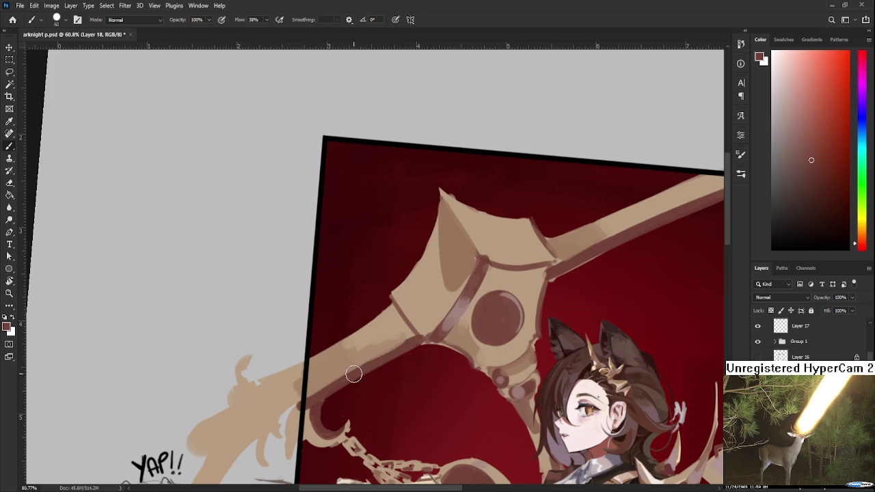
pyautogui.keyDown('alt'); pyautogui.click(388, 334); pyautogui.keyUp('alt')
pyautogui.keyDown('alt'); pyautogui.click(375, 342); pyautogui.keyUp('alt')
pyautogui.keyDown('alt'); pyautogui.click(353, 347); pyautogui.keyUp('alt')
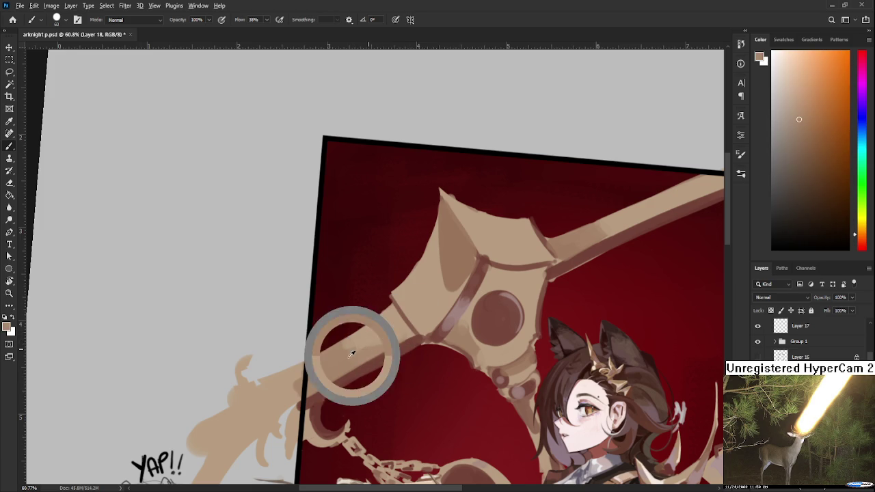
pyautogui.keyDown('alt'); pyautogui.click(372, 334); pyautogui.keyUp('alt')
pyautogui.keyDown('alt'); pyautogui.click(361, 335); pyautogui.keyUp('alt')
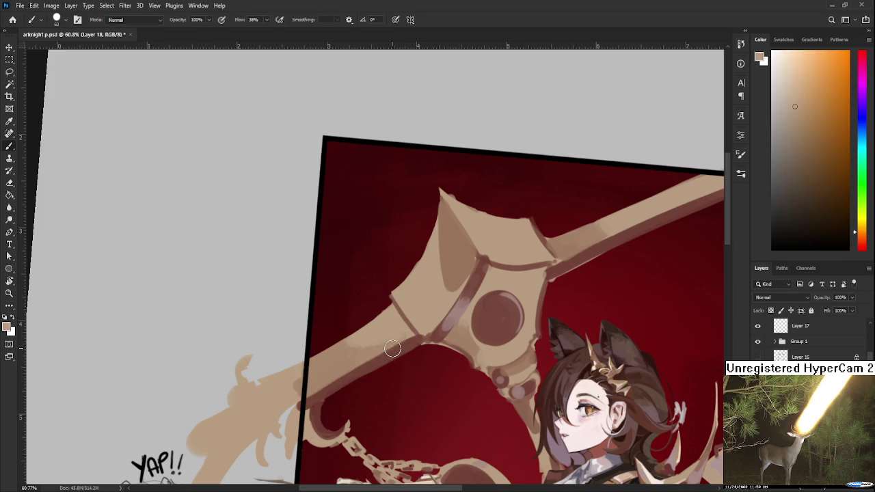
# Step: Zoom in and resample the arm's tan and the dark band's reddish-brown
pyautogui.scroll(-3, 391, 350)
pyautogui.scroll(1, 471, 298)
pyautogui.scroll(1, 470, 298)
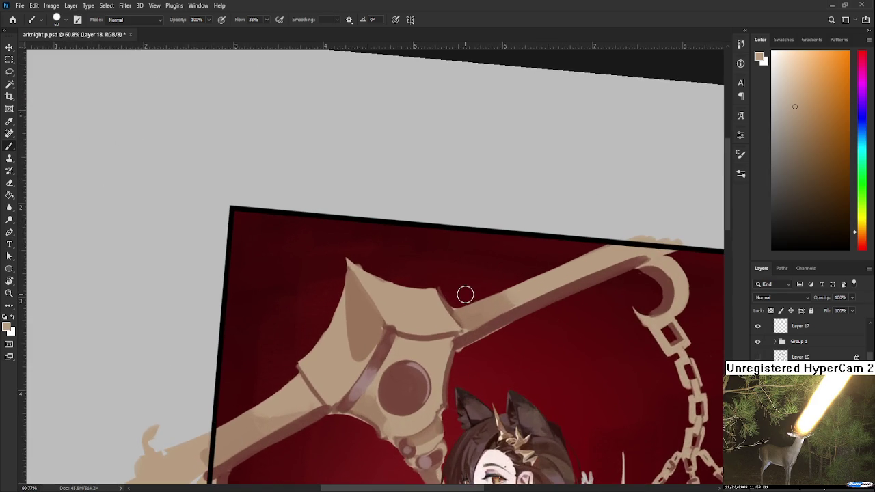
pyautogui.scroll(1, 317, 332)
pyautogui.scroll(1, 318, 332)
pyautogui.keyDown('alt'); pyautogui.click(316, 329); pyautogui.keyUp('alt')
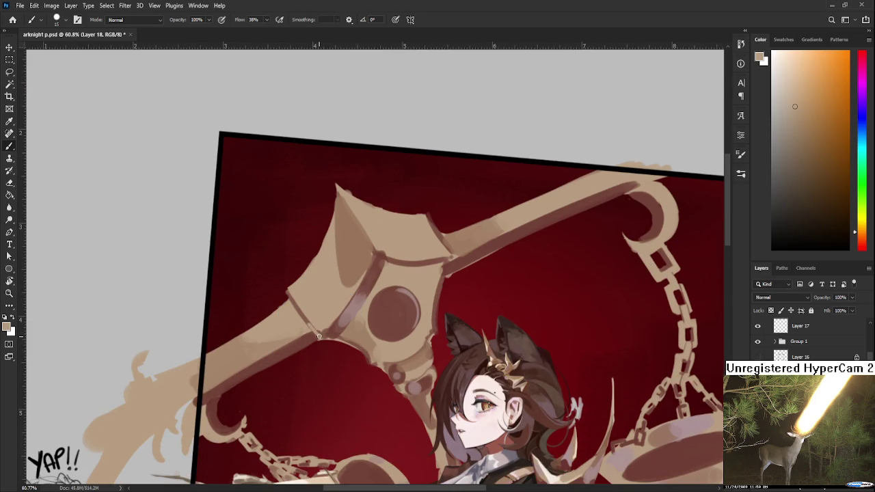
pyautogui.keyDown('alt'); pyautogui.click(322, 327); pyautogui.keyUp('alt')
pyautogui.keyDown('alt'); pyautogui.click(318, 328); pyautogui.keyUp('alt')
# Step: Paint a pinkish highlight along the right arm's upper edge, undoing and redoing one stroke
pyautogui.moveTo(399, 284); pyautogui.dragTo(375, 322)
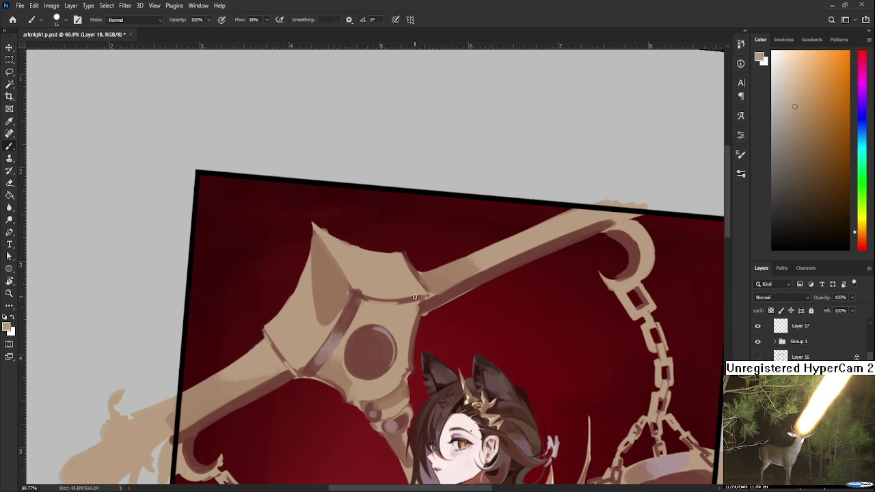
pyautogui.moveTo(439, 313); pyautogui.dragTo(364, 331)
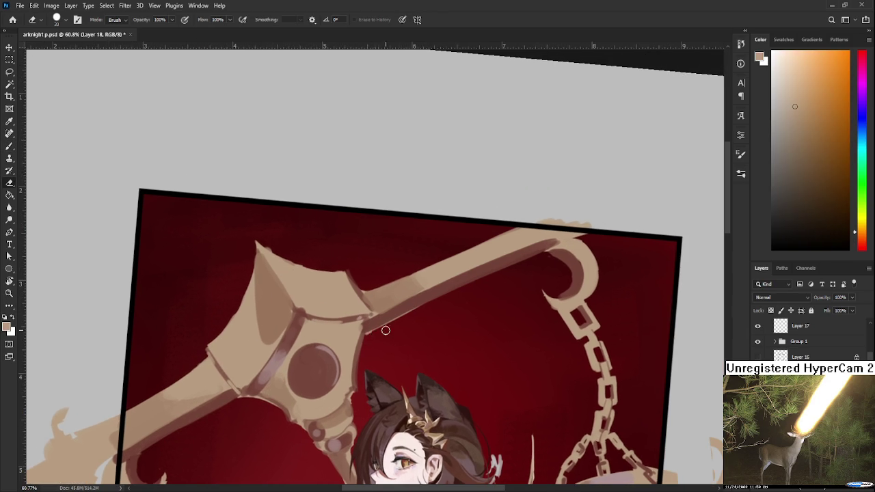
pyautogui.keyDown('alt'); pyautogui.click(285, 356); pyautogui.keyUp('alt')
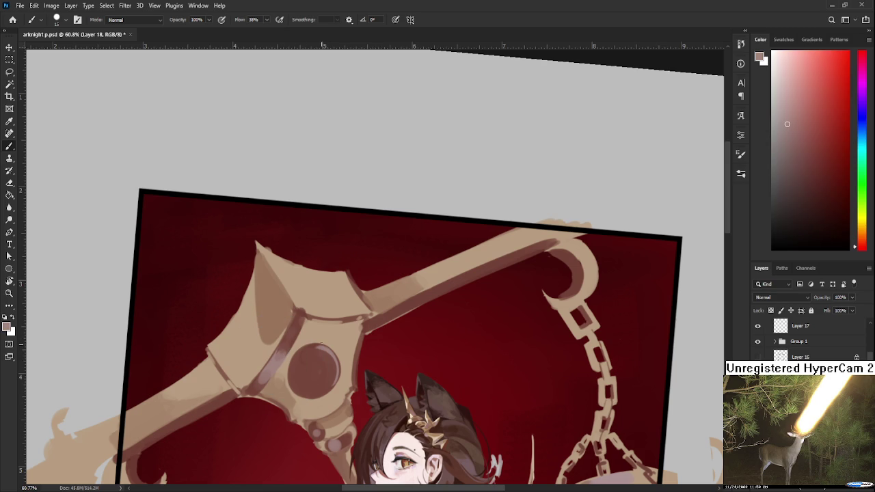
pyautogui.moveTo(418, 301)
pyautogui.mouseDown()
pyautogui.moveTo(516, 257)
pyautogui.moveTo(469, 279)
pyautogui.mouseUp()
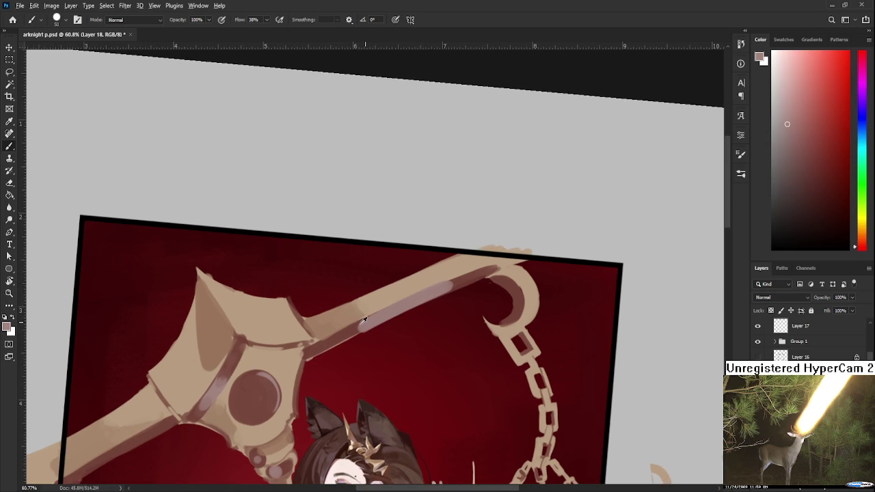
pyautogui.keyDown('alt'); pyautogui.click(410, 294); pyautogui.keyUp('alt')
pyautogui.moveTo(359, 330); pyautogui.dragTo(450, 289)
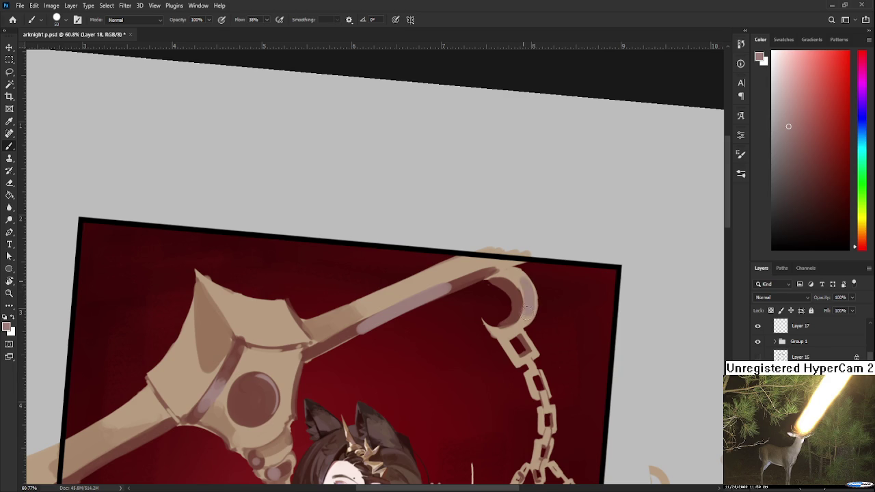
pyautogui.hotkey('ctrl', 'z')
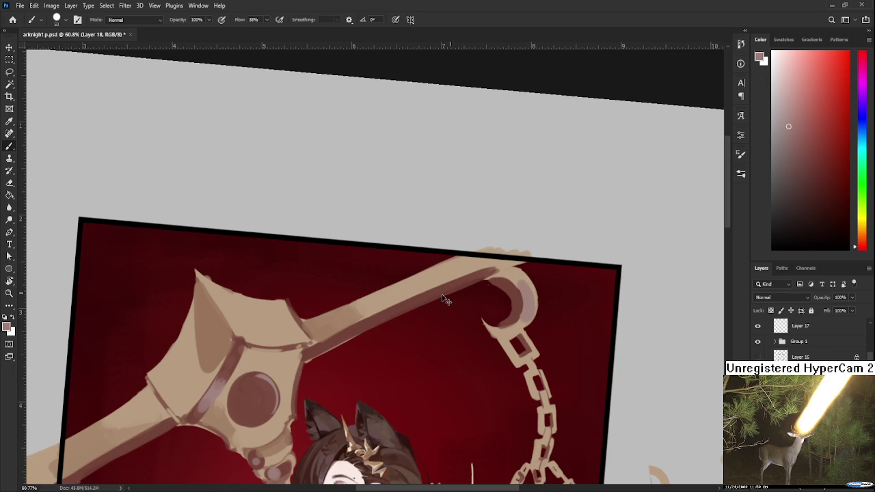
pyautogui.moveTo(395, 311); pyautogui.dragTo(458, 284)
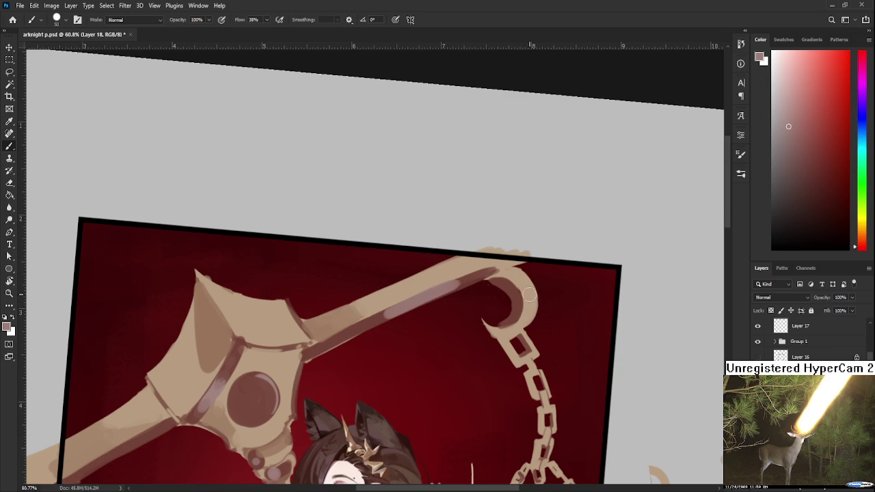
# Step: Sample the mauve colour near the chain hook and zoom out
pyautogui.keyDown('alt'); pyautogui.click(523, 281); pyautogui.keyUp('alt')
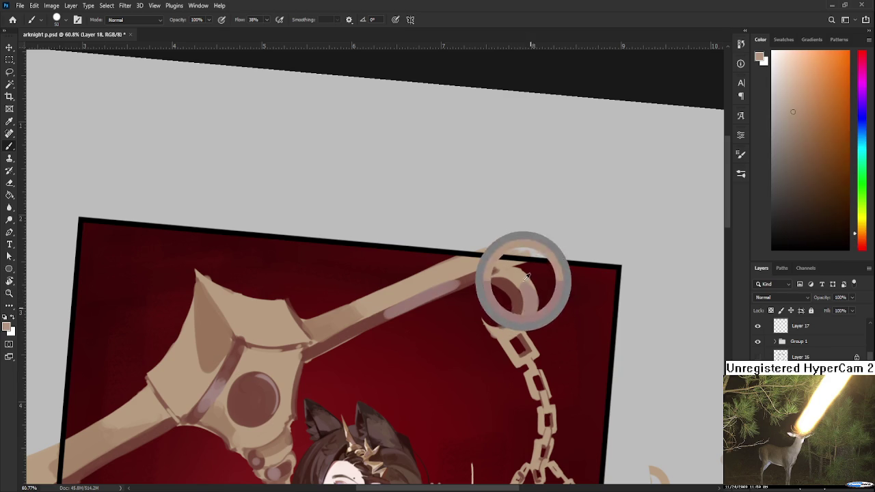
pyautogui.keyDown('alt'); pyautogui.click(531, 308); pyautogui.keyUp('alt')
pyautogui.scroll(-2, 531, 313)
pyautogui.scroll(-3, 531, 313)
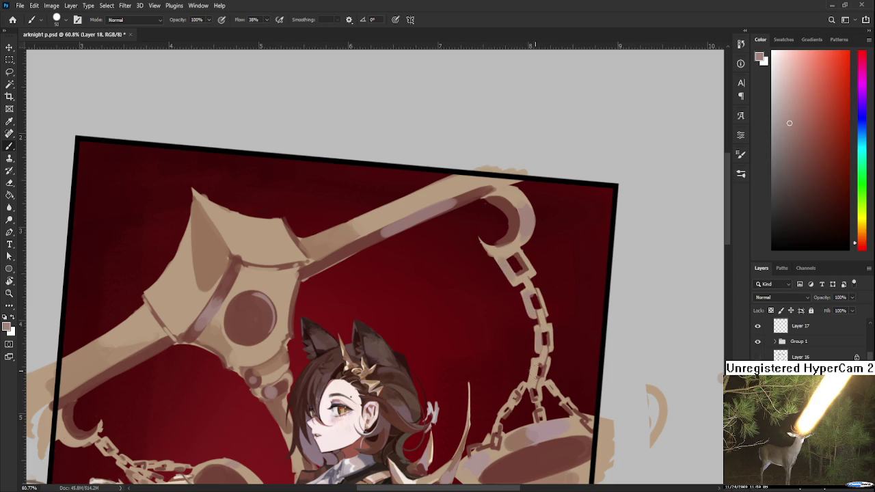
pyautogui.moveTo(540, 364)
pyautogui.mouseDown()
pyautogui.moveTo(525, 336)
pyautogui.moveTo(534, 364)
pyautogui.mouseUp()
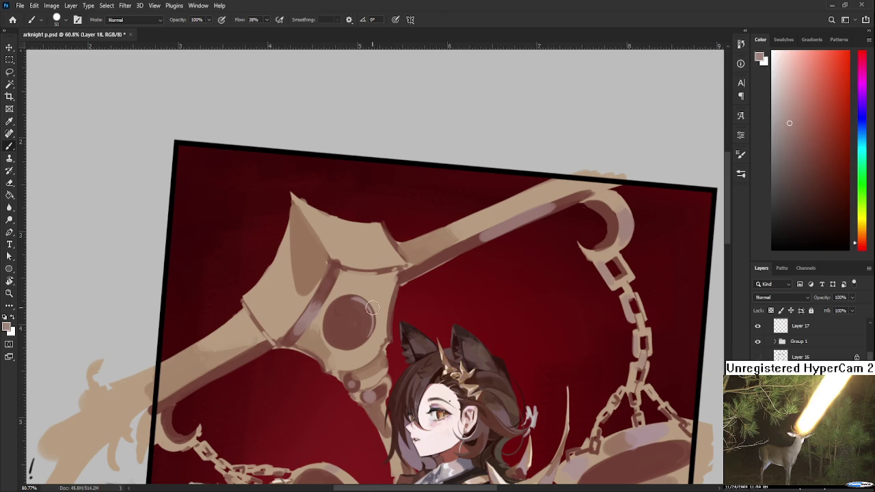
pyautogui.keyDown('alt'); pyautogui.click(371, 355); pyautogui.keyUp('alt')
pyautogui.keyDown('alt'); pyautogui.click(371, 356); pyautogui.keyUp('alt')
pyautogui.keyDown('alt'); pyautogui.click(379, 340); pyautogui.keyUp('alt')
pyautogui.keyDown('alt'); pyautogui.click(369, 346); pyautogui.keyUp('alt')
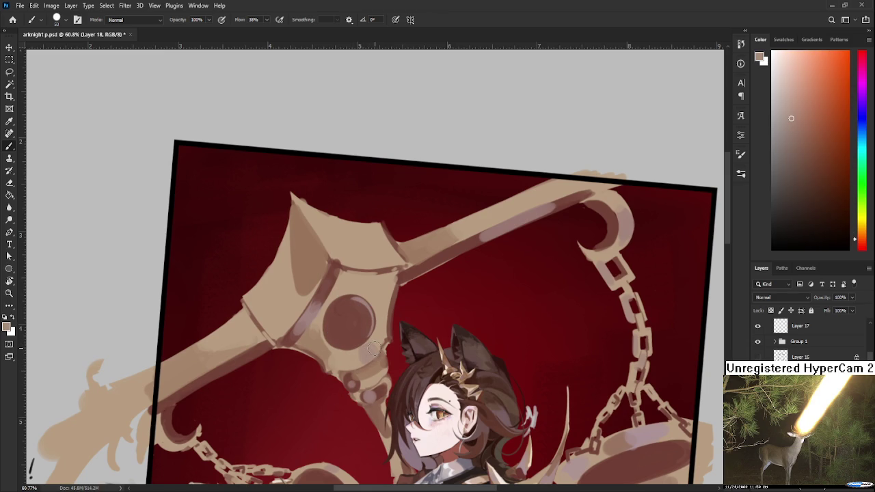
pyautogui.scroll(-2, 374, 349)
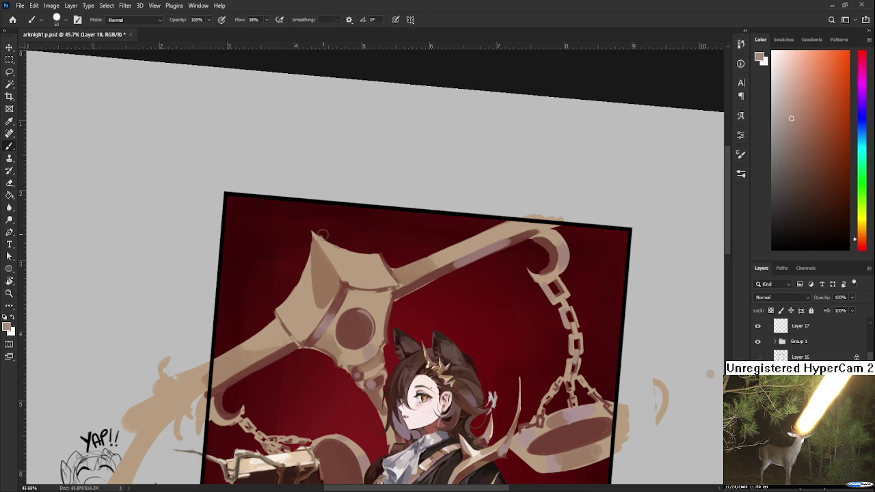
pyautogui.press('e')
pyautogui.moveTo(364, 260); pyautogui.dragTo(365, 209)
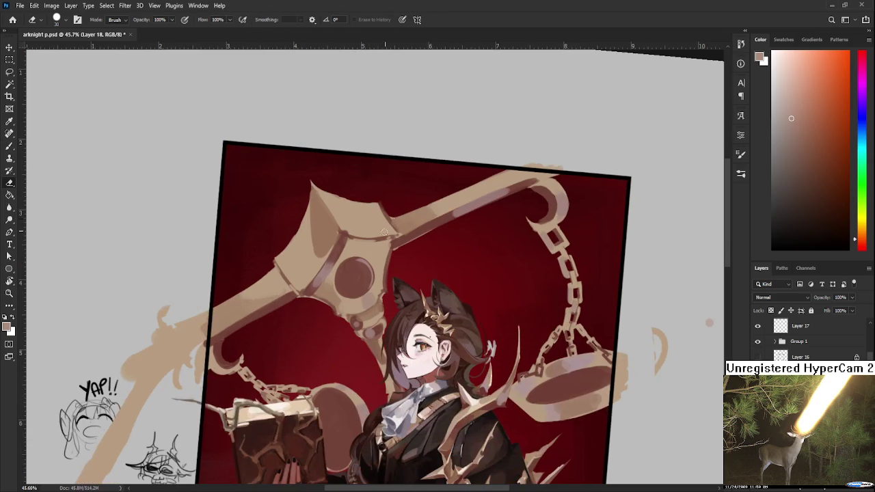
pyautogui.press('b')
pyautogui.keyDown('alt'); pyautogui.click(363, 273); pyautogui.keyUp('alt')
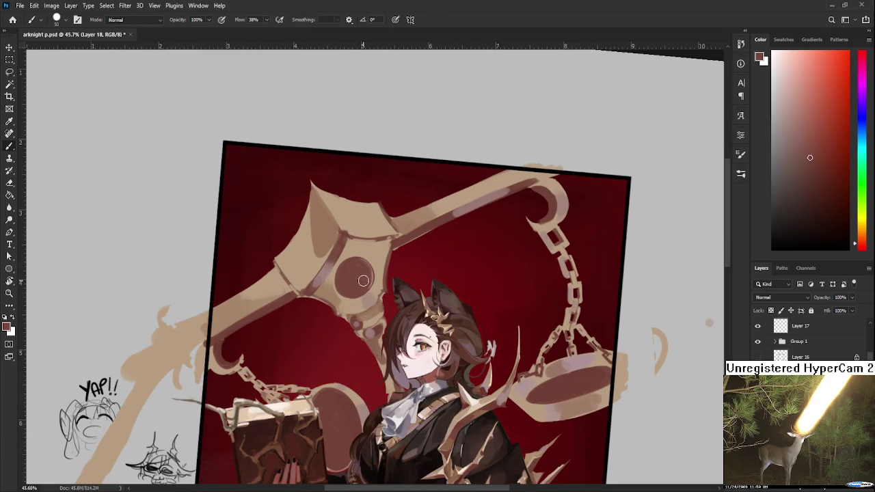
pyautogui.keyDown('alt'); pyautogui.click(355, 307); pyautogui.keyUp('alt')
pyautogui.keyDown('alt'); pyautogui.click(378, 294); pyautogui.keyUp('alt')
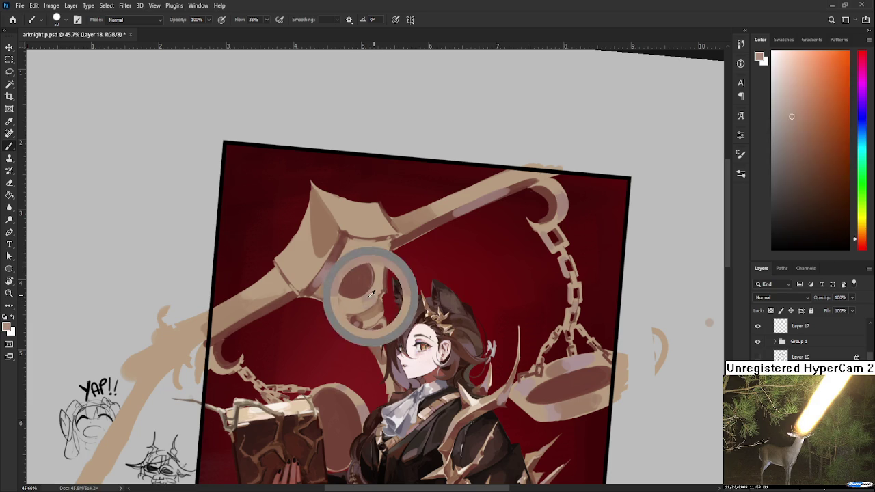
pyautogui.keyDown('alt'); pyautogui.click(387, 246); pyautogui.keyUp('alt')
pyautogui.keyDown('alt'); pyautogui.click(387, 250); pyautogui.keyUp('alt')
pyautogui.keyDown('alt'); pyautogui.click(382, 253); pyautogui.keyUp('alt')
pyautogui.keyDown('alt'); pyautogui.click(387, 249); pyautogui.keyUp('alt')
pyautogui.keyDown('alt'); pyautogui.click(373, 249); pyautogui.keyUp('alt')
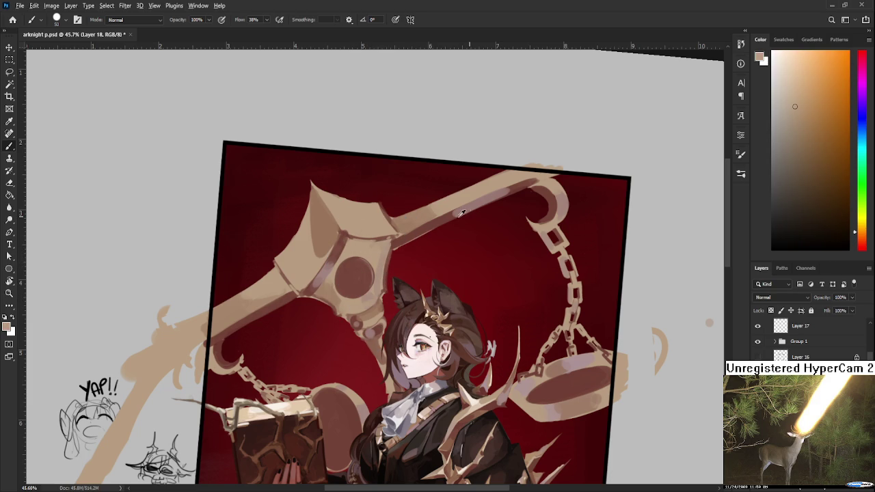
pyautogui.keyDown('alt'); pyautogui.click(435, 225); pyautogui.keyUp('alt')
pyautogui.hotkey('ctrl', 'z')
pyautogui.hotkey('ctrl', 'shift', 'z')
pyautogui.hotkey('ctrl', 'z')
pyautogui.hotkey('ctrl', 'shift', 'z')
pyautogui.keyDown('alt'); pyautogui.click(518, 188); pyautogui.keyUp('alt')
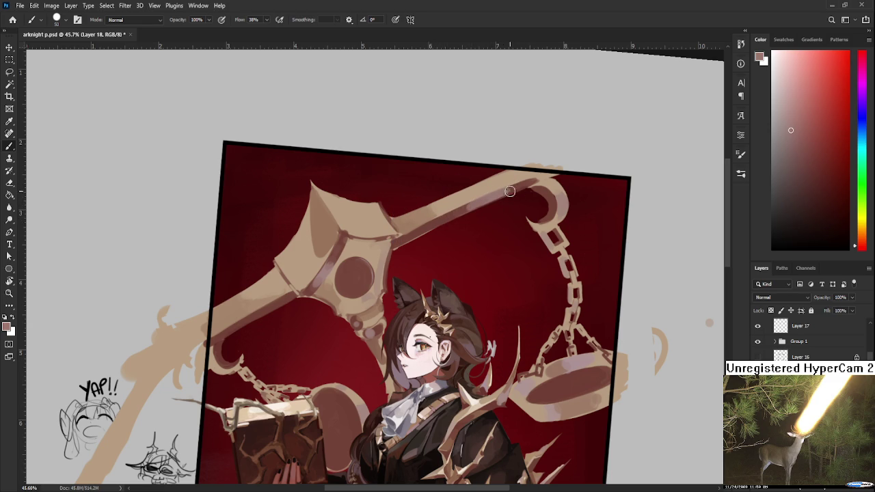
pyautogui.moveTo(508, 189); pyautogui.dragTo(467, 212)
pyautogui.keyDown('alt'); pyautogui.click(497, 196); pyautogui.keyUp('alt')
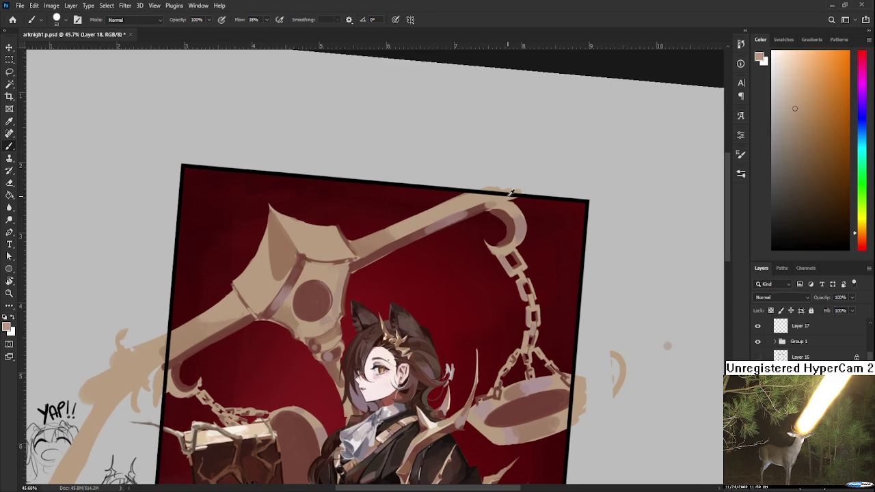
pyautogui.keyDown('alt'); pyautogui.click(482, 209); pyautogui.keyUp('alt')
pyautogui.keyDown('alt'); pyautogui.click(507, 199); pyautogui.keyUp('alt')
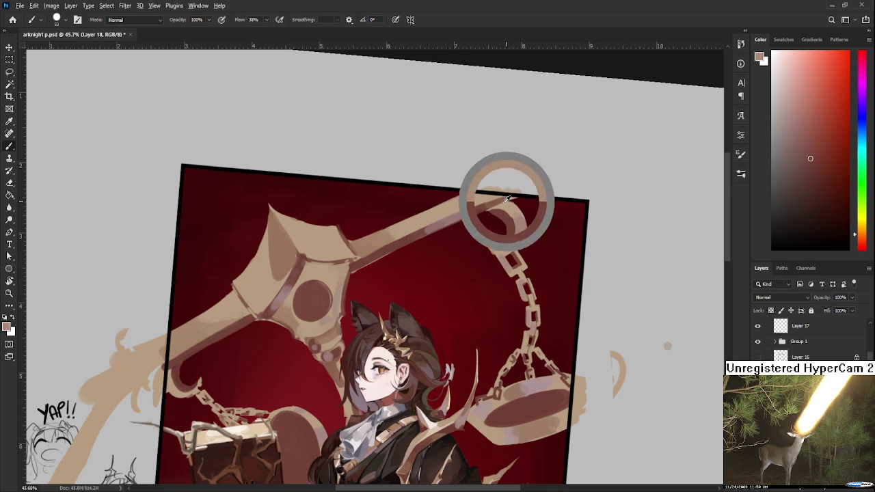
pyautogui.keyDown('alt'); pyautogui.click(509, 199); pyautogui.keyUp('alt')
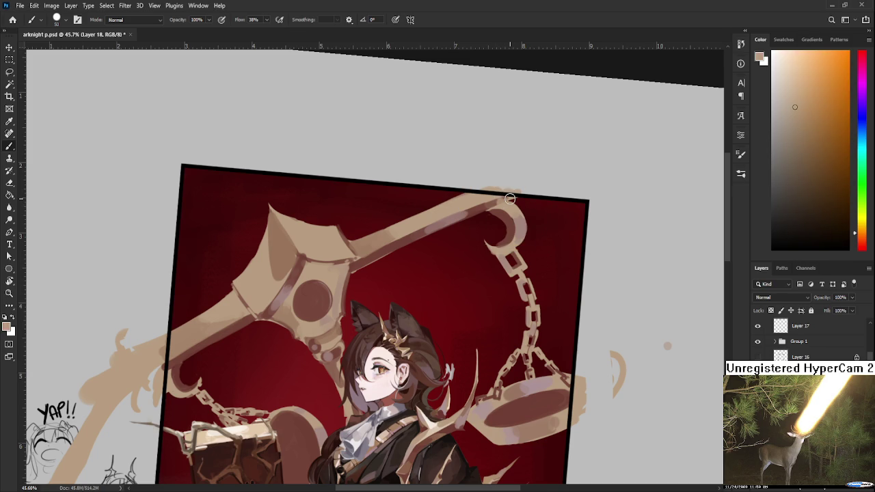
pyautogui.keyDown('alt'); pyautogui.click(324, 294); pyautogui.keyUp('alt')
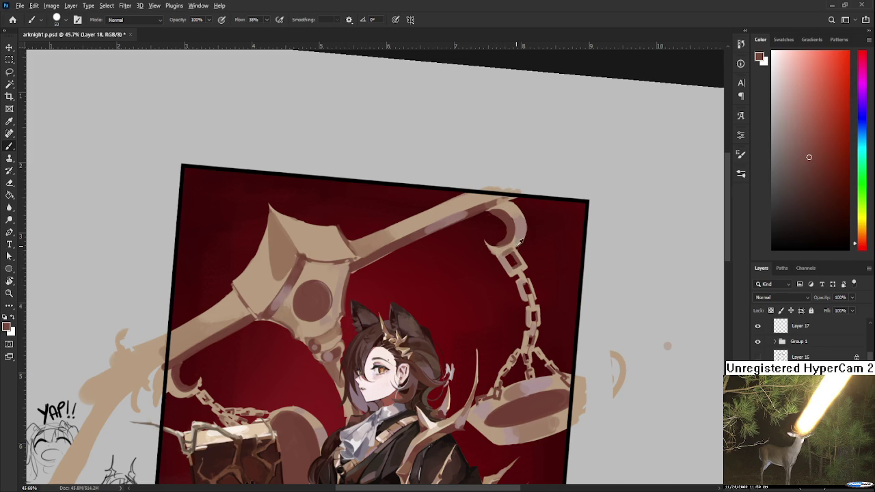
pyautogui.keyDown('alt'); pyautogui.click(520, 261); pyautogui.keyUp('alt')
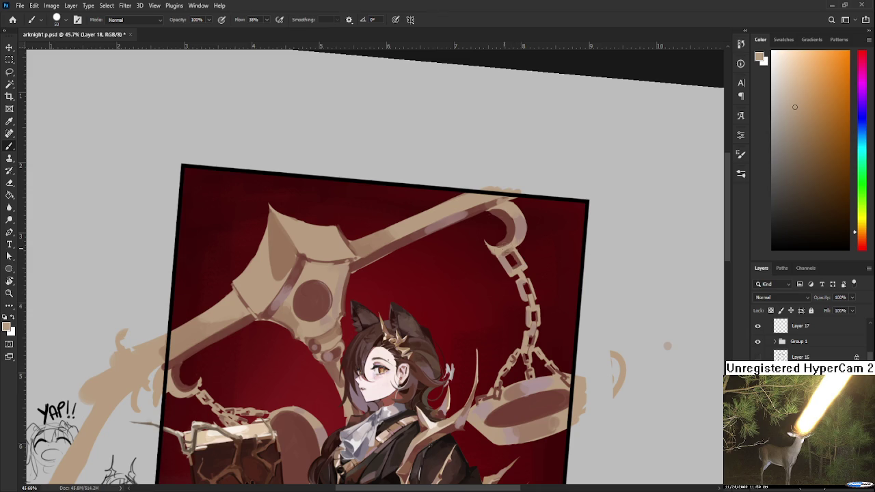
# Step: Angle the view and erase the hub's thin pointed tip back
pyautogui.scroll(-3, 490, 268)
pyautogui.scroll(-2, 489, 268)
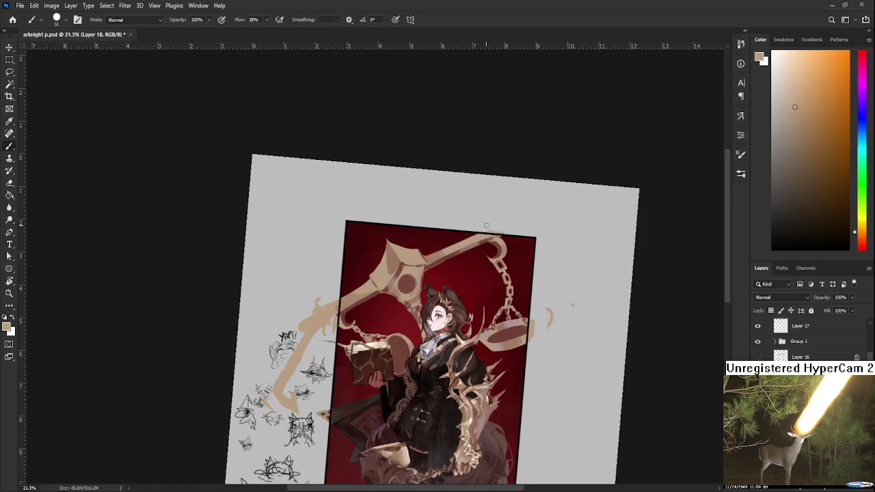
pyautogui.scroll(1, 421, 276)
pyautogui.scroll(5, 420, 276)
pyautogui.scroll(2, 420, 276)
pyautogui.press('r')
pyautogui.moveTo(420, 275)
pyautogui.mouseDown()
pyautogui.moveTo(342, 254)
pyautogui.moveTo(332, 335)
pyautogui.moveTo(391, 287)
pyautogui.mouseUp()
pyautogui.press('e')
pyautogui.press('r')
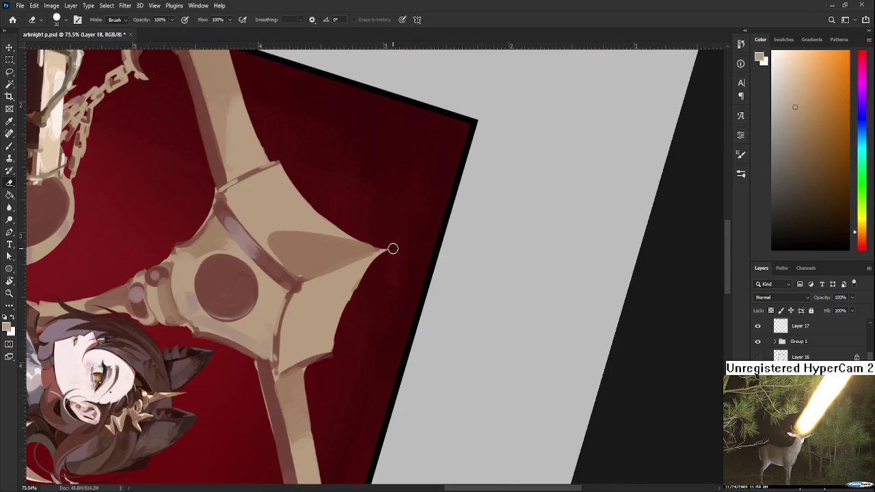
pyautogui.moveTo(393, 248); pyautogui.dragTo(377, 283)
# Step: Rotate the view upright and paint a curled light tan ring inside the hub's dark disc
pyautogui.press('r')
pyautogui.moveTo(395, 252); pyautogui.dragTo(458, 331)
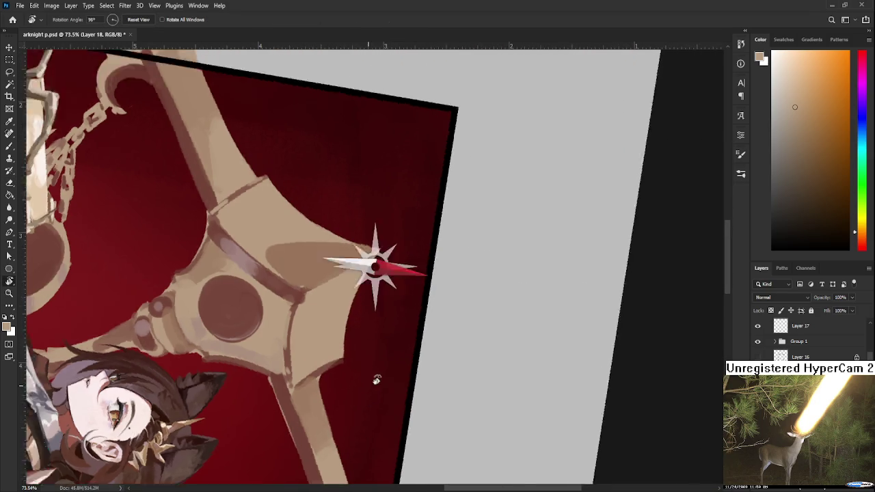
pyautogui.scroll(-3, 458, 331)
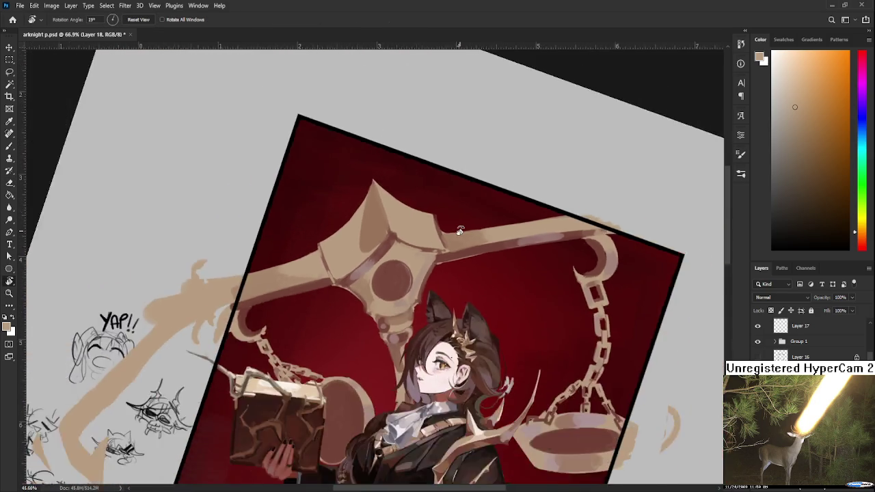
pyautogui.scroll(-2, 458, 331)
pyautogui.scroll(3, 432, 239)
pyautogui.press('b')
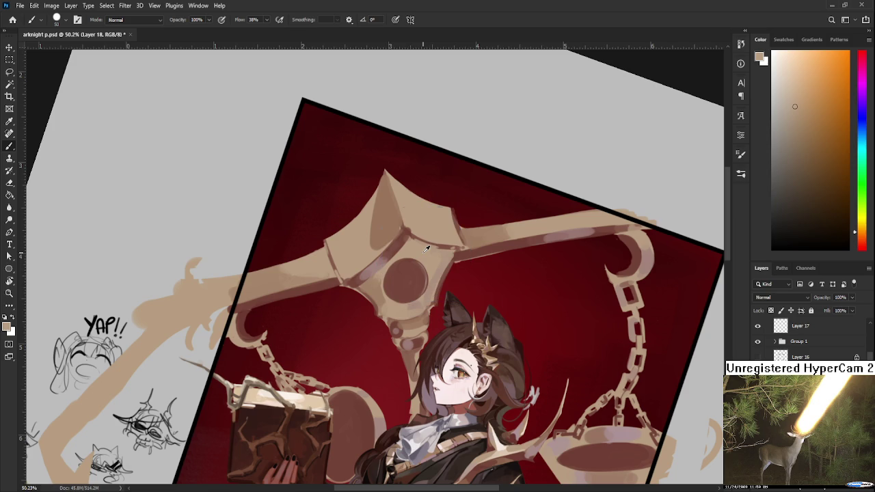
pyautogui.moveTo(415, 293); pyautogui.dragTo(403, 274)
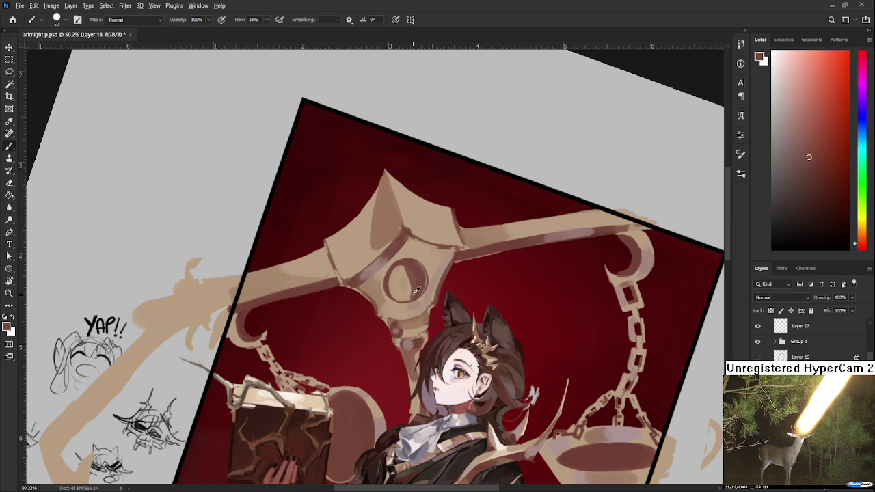
# Step: Sample light tan and dark reddish-brown from the scale's ring
pyautogui.keyDown('alt'); pyautogui.click(406, 277); pyautogui.keyUp('alt')
pyautogui.keyDown('alt'); pyautogui.click(410, 280); pyautogui.keyUp('alt')
pyautogui.keyDown('alt'); pyautogui.click(416, 272); pyautogui.keyUp('alt')
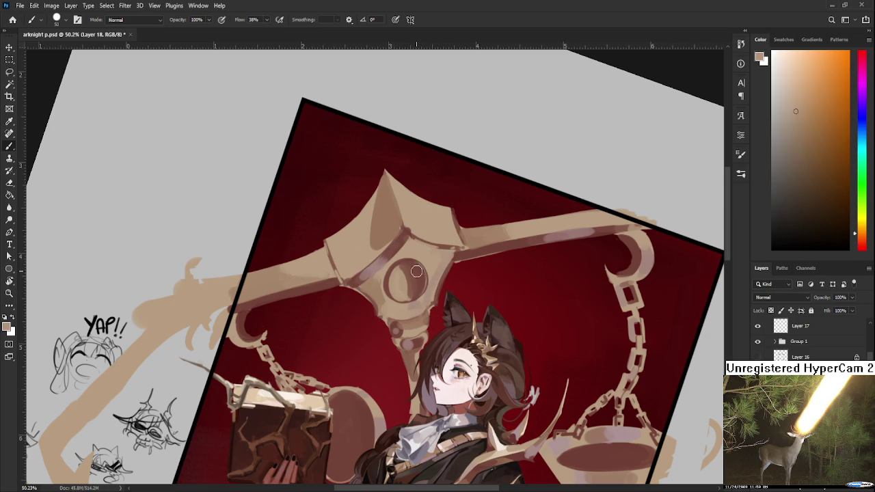
pyautogui.keyDown('alt'); pyautogui.click(414, 280); pyautogui.keyUp('alt')
pyautogui.keyDown('alt'); pyautogui.click(411, 275); pyautogui.keyUp('alt')
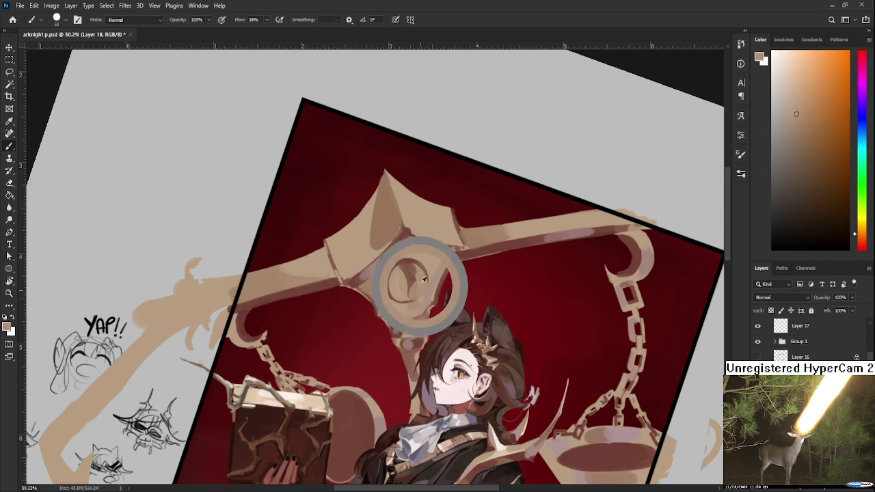
pyautogui.keyDown('alt'); pyautogui.click(406, 298); pyautogui.keyUp('alt')
pyautogui.keyDown('alt'); pyautogui.click(410, 273); pyautogui.keyUp('alt')
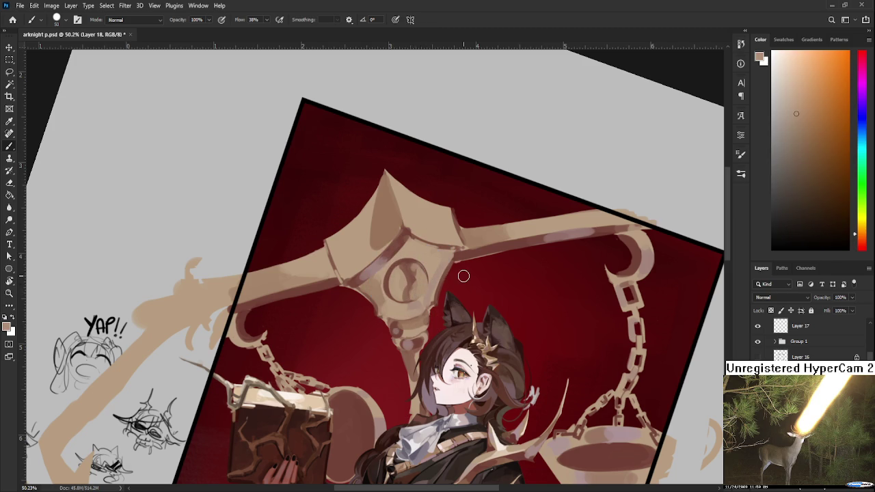
pyautogui.scroll(-3, 463, 275)
pyautogui.scroll(-1, 464, 276)
pyautogui.scroll(5, 409, 253)
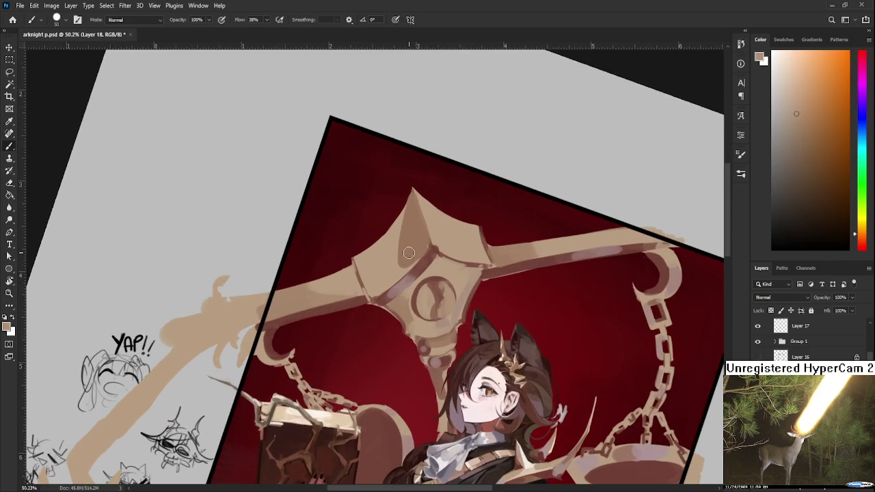
# Step: Resample the ring's dark reddish-brown and light tan for the crescent emblem
pyautogui.keyDown('alt'); pyautogui.click(428, 294); pyautogui.keyUp('alt')
pyautogui.keyDown('alt'); pyautogui.click(430, 301); pyautogui.keyUp('alt')
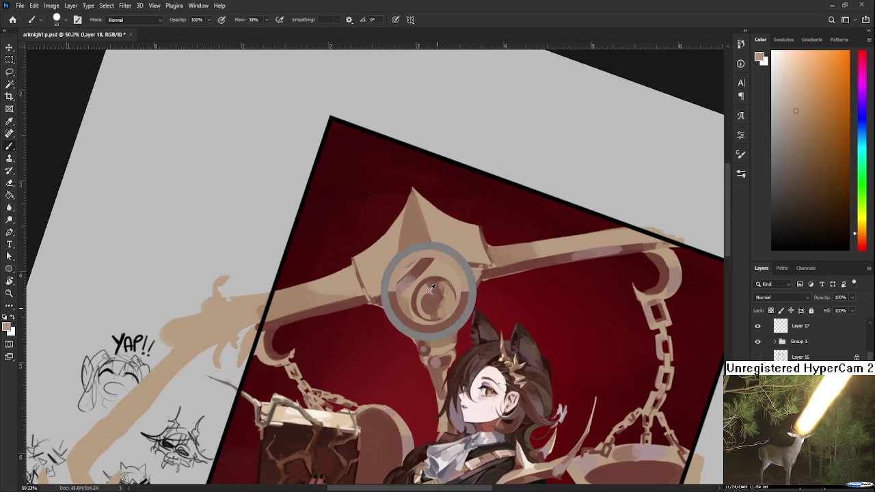
pyautogui.keyDown('alt'); pyautogui.click(435, 306); pyautogui.keyUp('alt')
pyautogui.keyDown('alt'); pyautogui.click(442, 298); pyautogui.keyUp('alt')
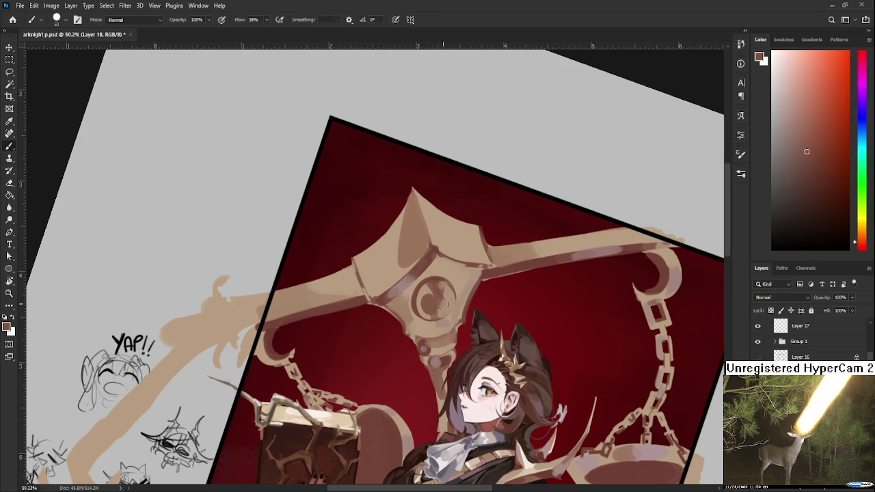
pyautogui.keyDown('alt'); pyautogui.click(446, 302); pyautogui.keyUp('alt')
pyautogui.keyDown('alt'); pyautogui.click(440, 301); pyautogui.keyUp('alt')
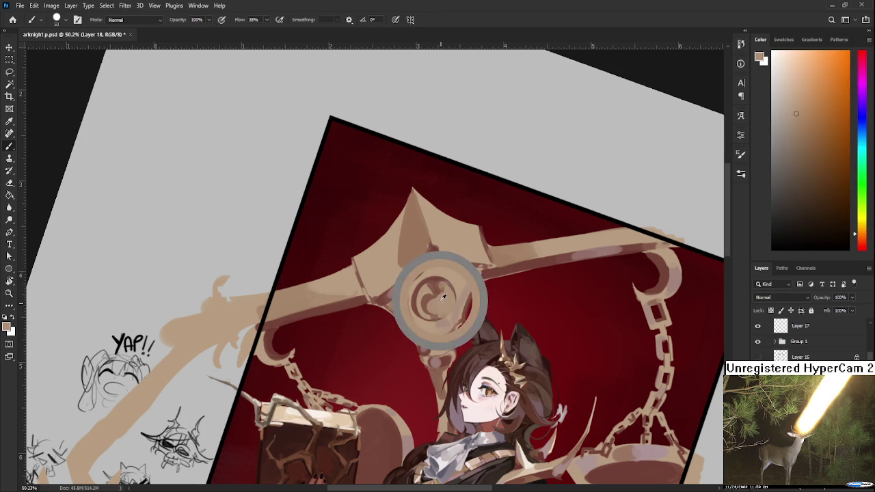
pyautogui.keyDown('alt'); pyautogui.click(441, 301); pyautogui.keyUp('alt')
pyautogui.keyDown('alt'); pyautogui.click(444, 298); pyautogui.keyUp('alt')
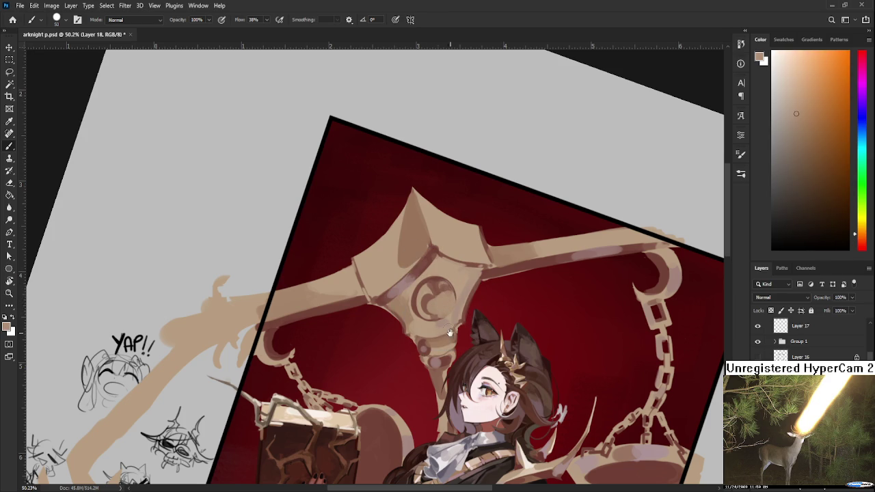
pyautogui.scroll(-3, 457, 275)
pyautogui.scroll(-4, 456, 275)
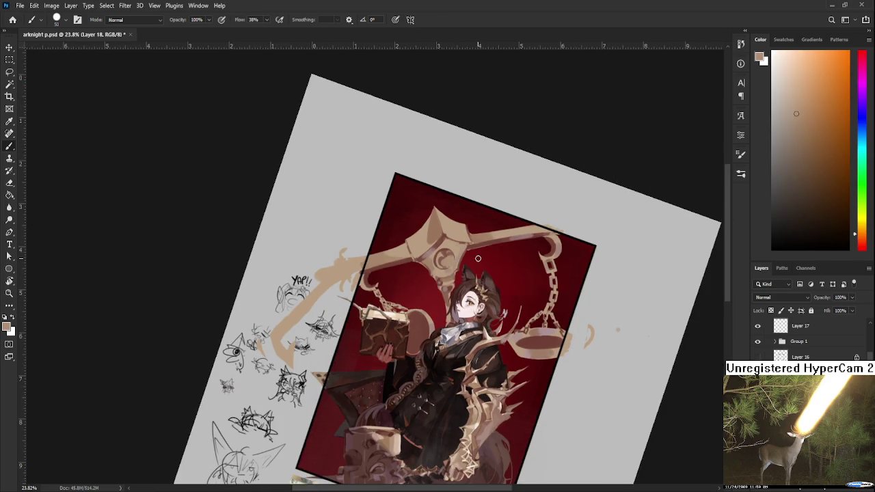
pyautogui.scroll(4, 474, 249)
pyautogui.scroll(3, 474, 249)
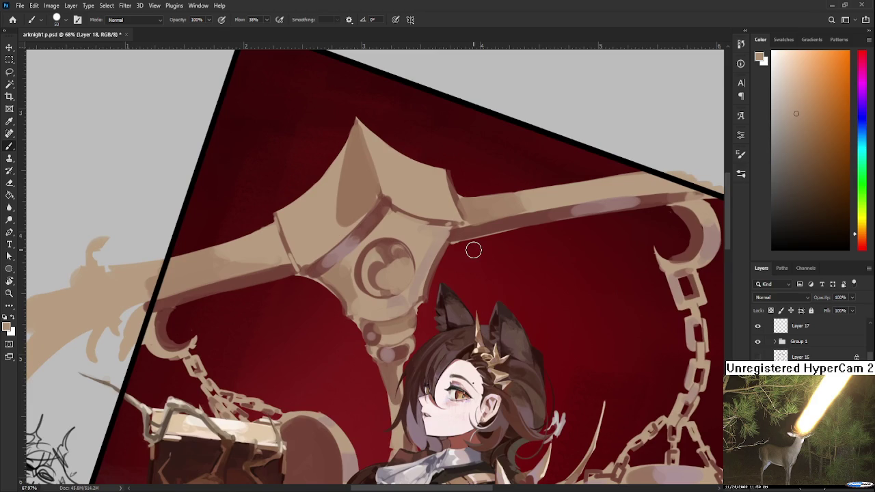
# Step: Work light tan into the hub's lower section to shape the crescent emblem
pyautogui.keyDown('alt'); pyautogui.click(379, 249); pyautogui.keyUp('alt')
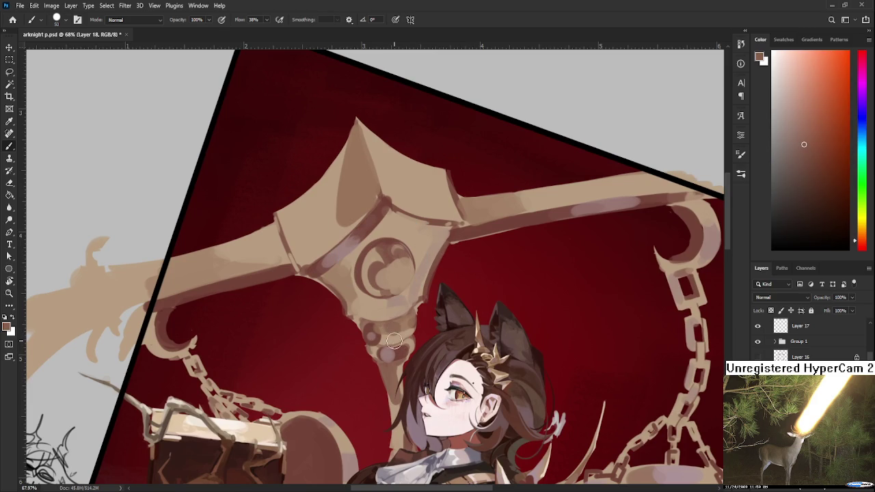
pyautogui.keyDown('alt'); pyautogui.click(405, 334); pyautogui.keyUp('alt')
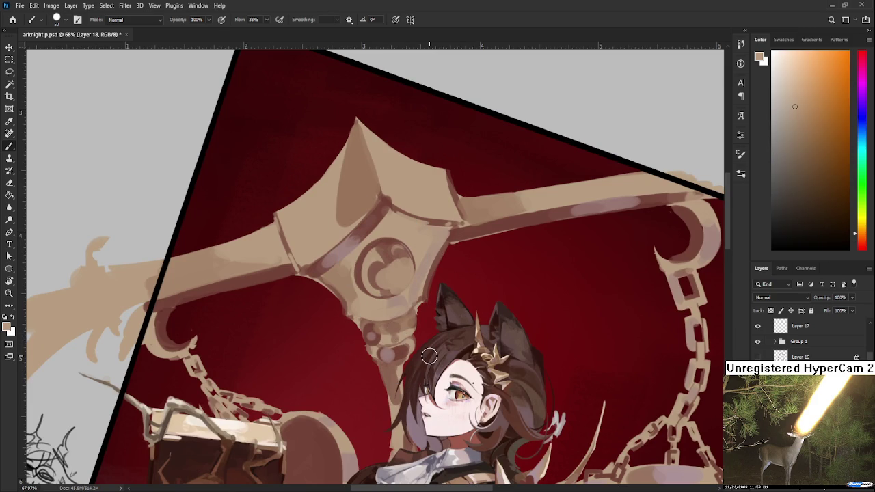
pyautogui.scroll(-4, 429, 355)
pyautogui.scroll(4, 415, 332)
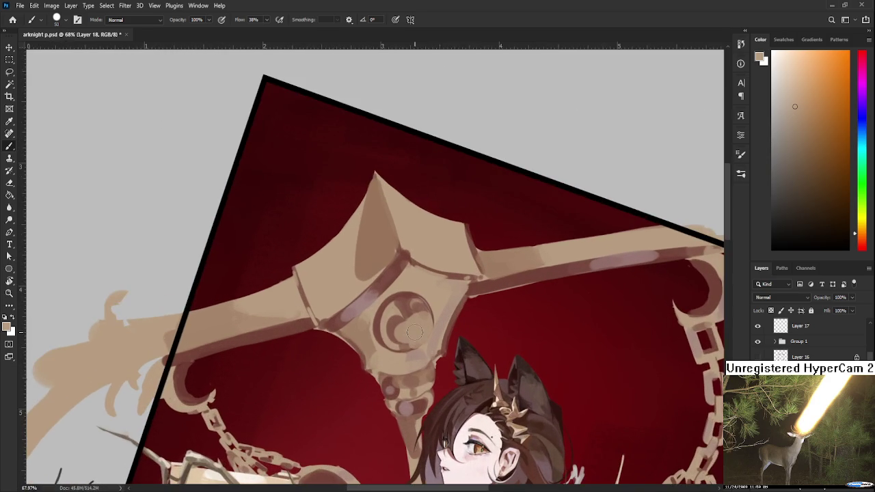
pyautogui.keyDown('alt'); pyautogui.click(370, 346); pyautogui.keyUp('alt')
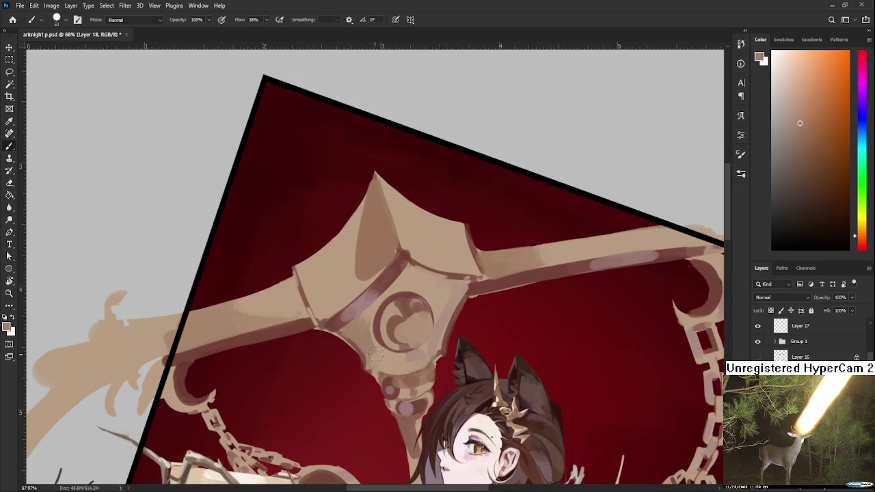
pyautogui.keyDown('alt'); pyautogui.click(380, 363); pyautogui.keyUp('alt')
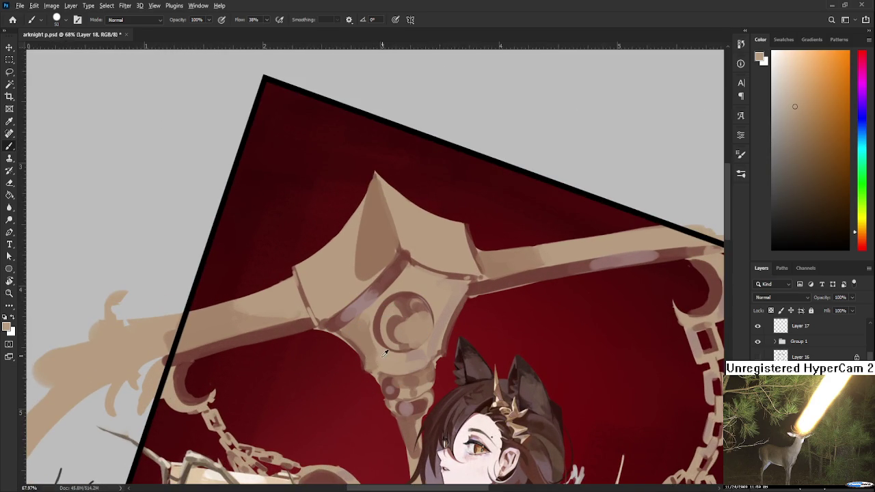
pyautogui.keyDown('alt'); pyautogui.click(380, 354); pyautogui.keyUp('alt')
pyautogui.keyDown('alt'); pyautogui.click(383, 351); pyautogui.keyUp('alt')
pyautogui.moveTo(410, 360); pyautogui.dragTo(434, 317)
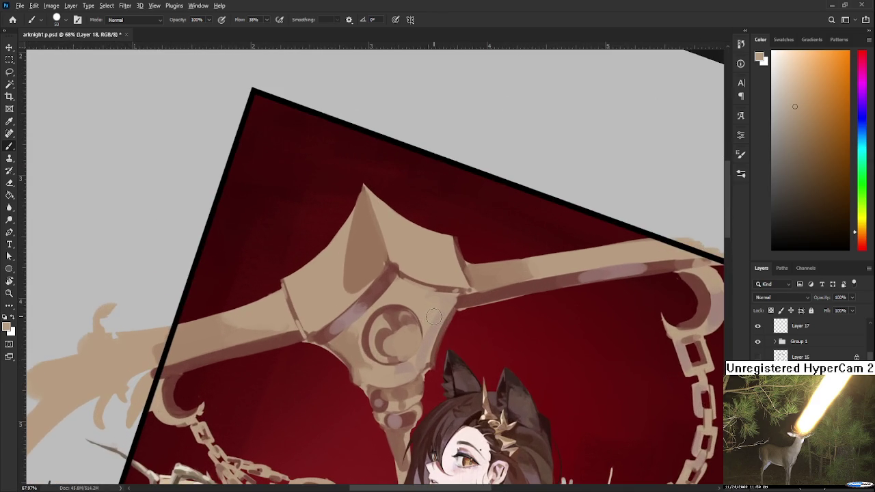
pyautogui.scroll(-3, 594, 454)
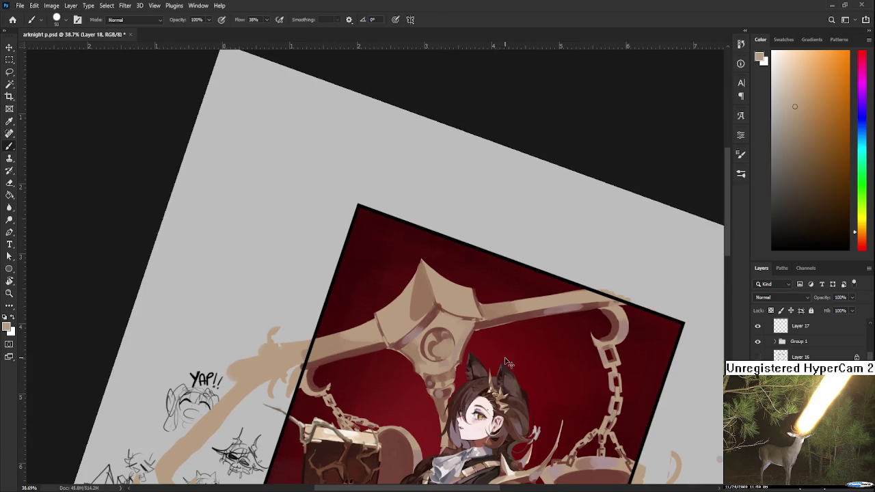
# Step: Rotate the view back toward upright and toggle the tan scales layer to compare
pyautogui.scroll(-1, 509, 357)
pyautogui.press('r')
pyautogui.moveTo(509, 356); pyautogui.dragTo(467, 366)
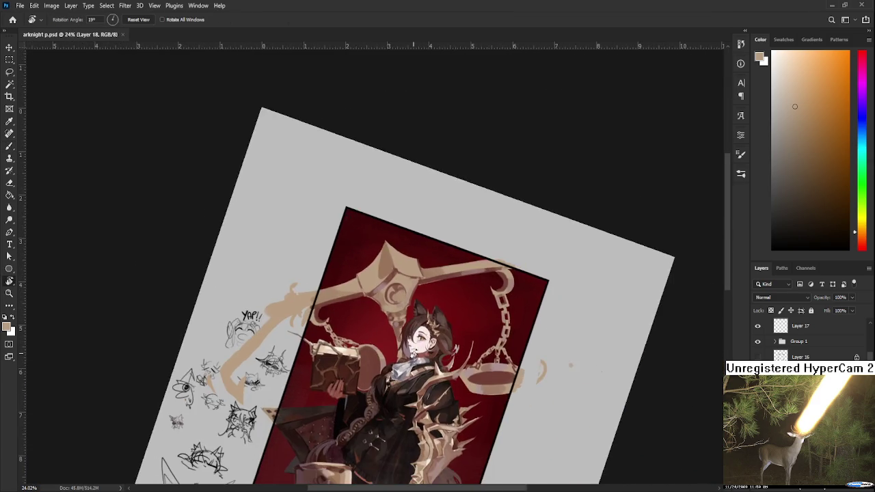
pyautogui.hotkey('ctrl', ',')
pyautogui.hotkey('ctrl', ',')
pyautogui.hotkey('ctrl', ',')
pyautogui.hotkey('ctrl', ',')
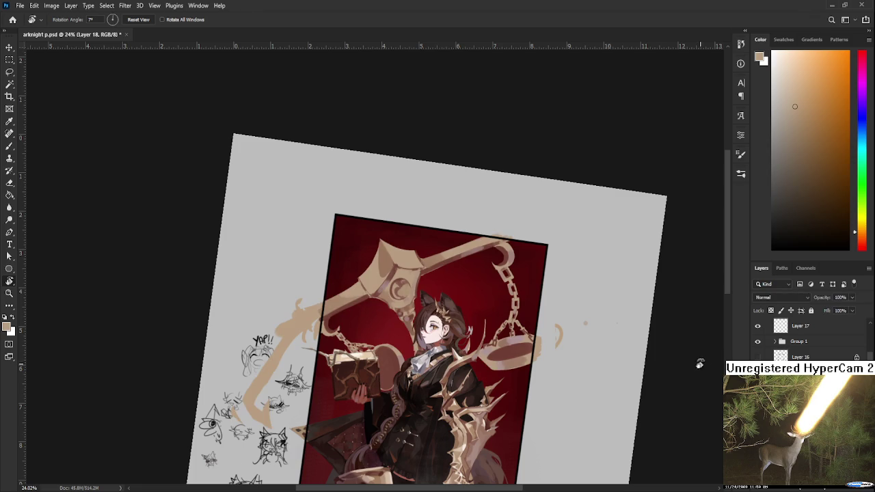
pyautogui.scroll(-1, 536, 331)
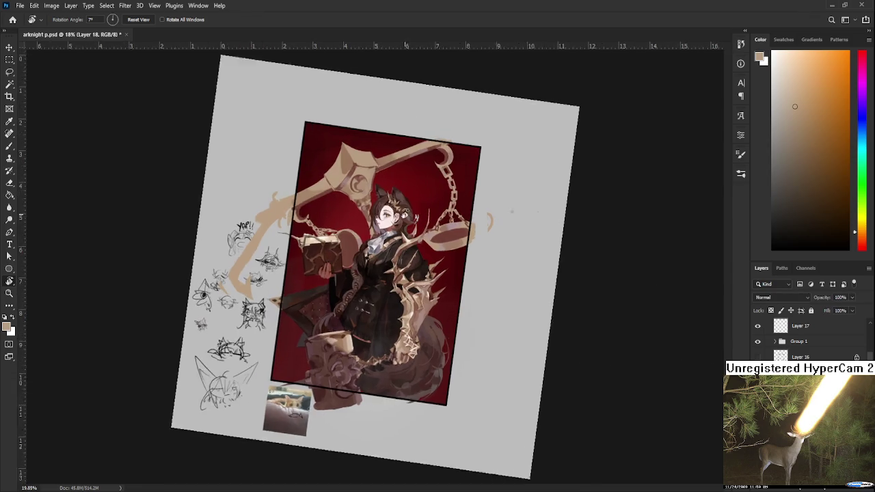
pyautogui.scroll(3, 479, 287)
pyautogui.scroll(2, 386, 219)
pyautogui.scroll(-2, 385, 219)
pyautogui.scroll(-1, 386, 219)
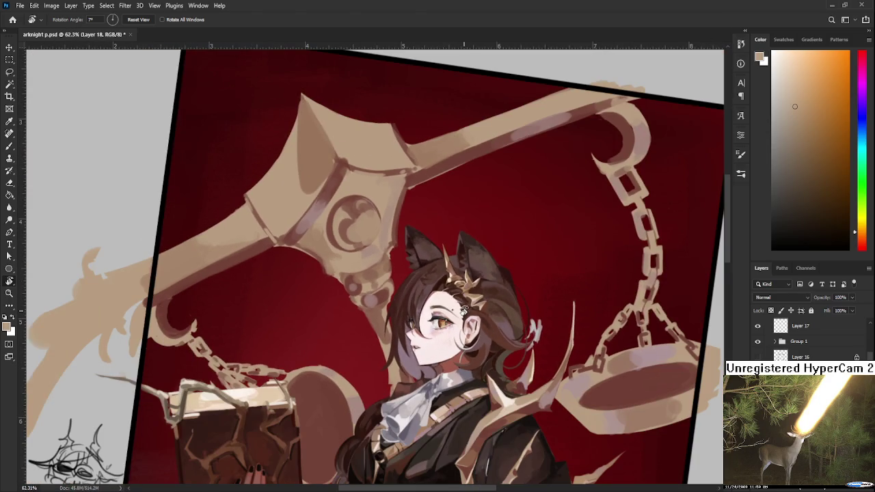
# Step: Touch up the hub's tan shading, alternating Eraser and Brush with a colour sampled from the scale
pyautogui.press('e')
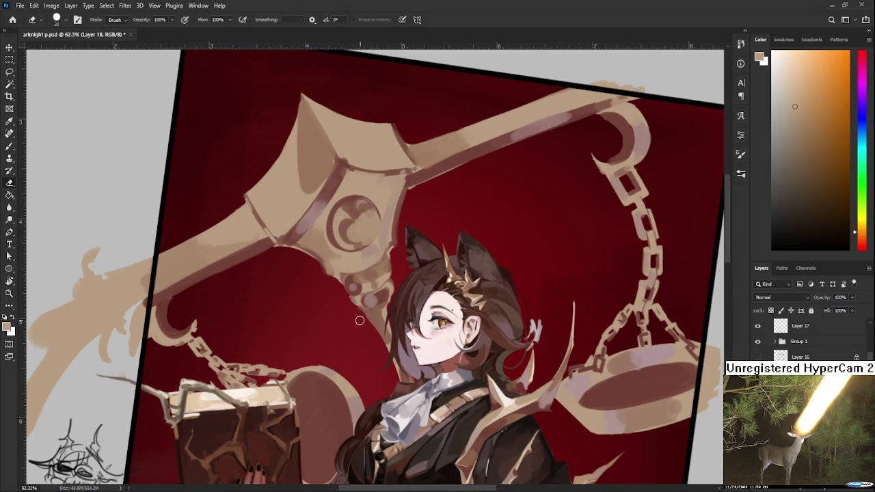
pyautogui.press('b')
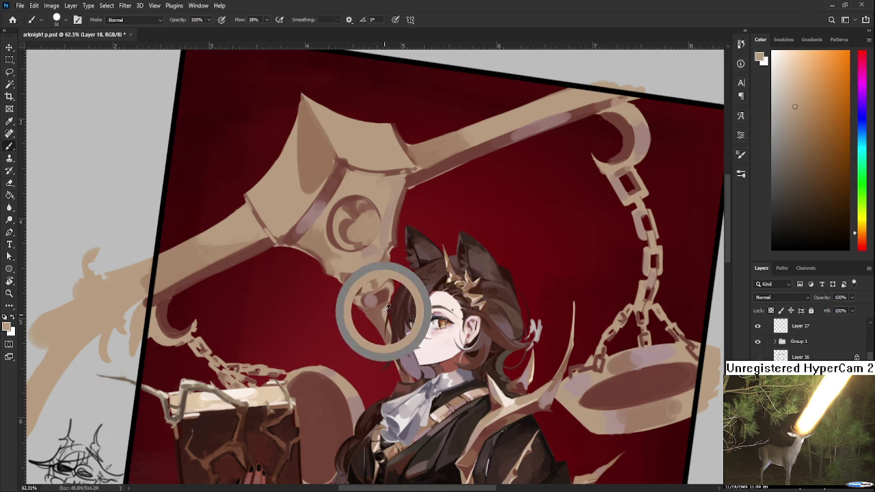
pyautogui.press('e')
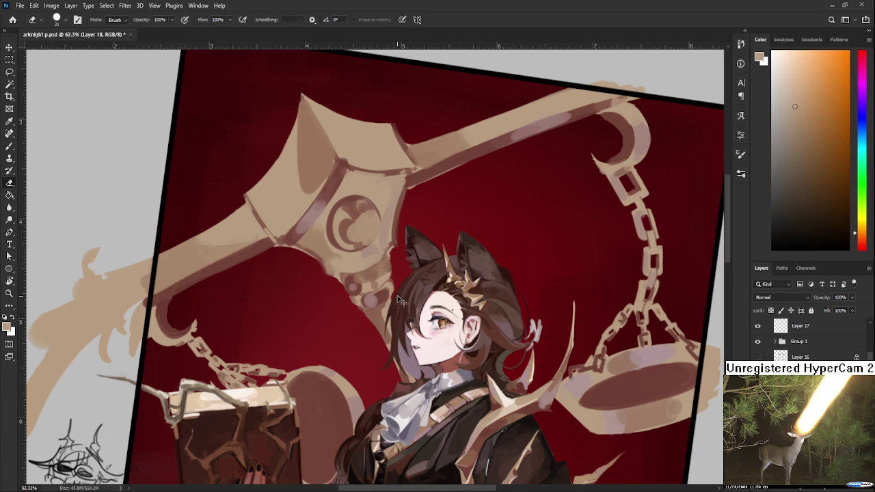
pyautogui.press('b')
pyautogui.keyDown('alt'); pyautogui.click(394, 285); pyautogui.keyUp('alt')
pyautogui.press('e')
pyautogui.scroll(2, 399, 292)
# Step: Repaint the hub using sampled lighter beige, tan and darker reddish-brown tones
pyautogui.press('b')
pyautogui.keyDown('alt'); pyautogui.click(385, 296); pyautogui.keyUp('alt')
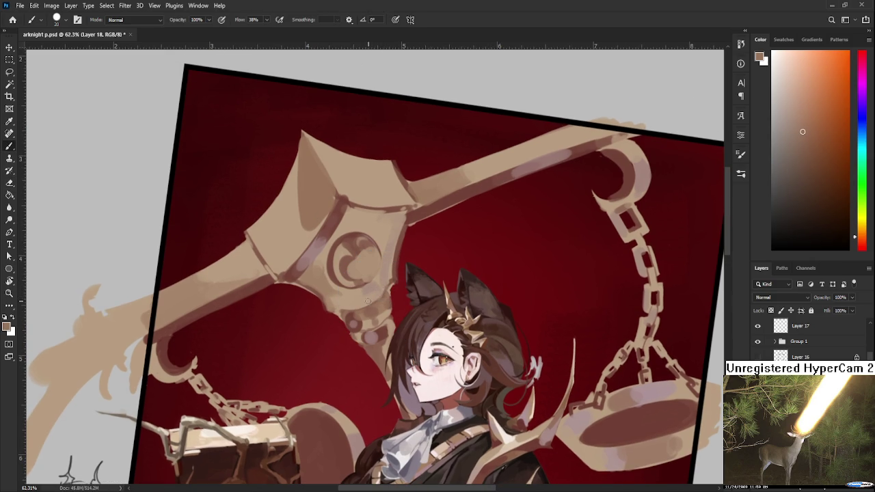
pyautogui.keyDown('alt'); pyautogui.click(350, 305); pyautogui.keyUp('alt')
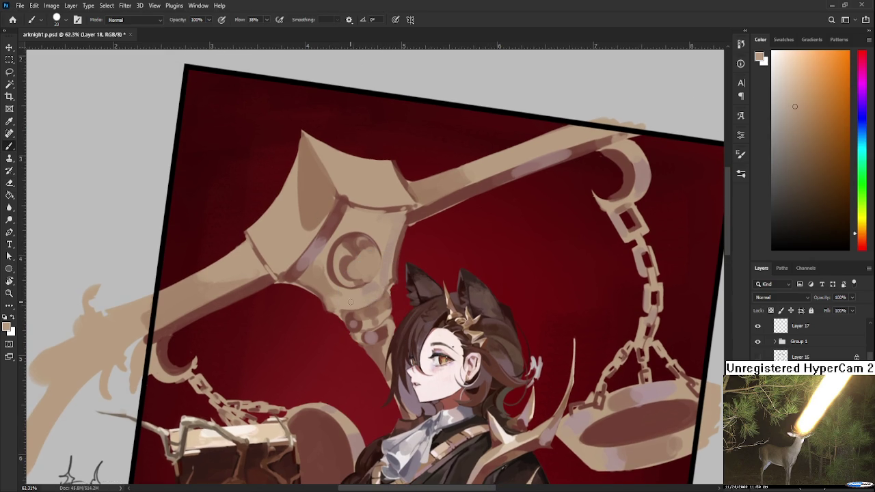
pyautogui.keyDown('alt'); pyautogui.click(351, 302); pyautogui.keyUp('alt')
pyautogui.keyDown('alt'); pyautogui.click(392, 281); pyautogui.keyUp('alt')
pyautogui.keyDown('alt'); pyautogui.click(392, 281); pyautogui.keyUp('alt')
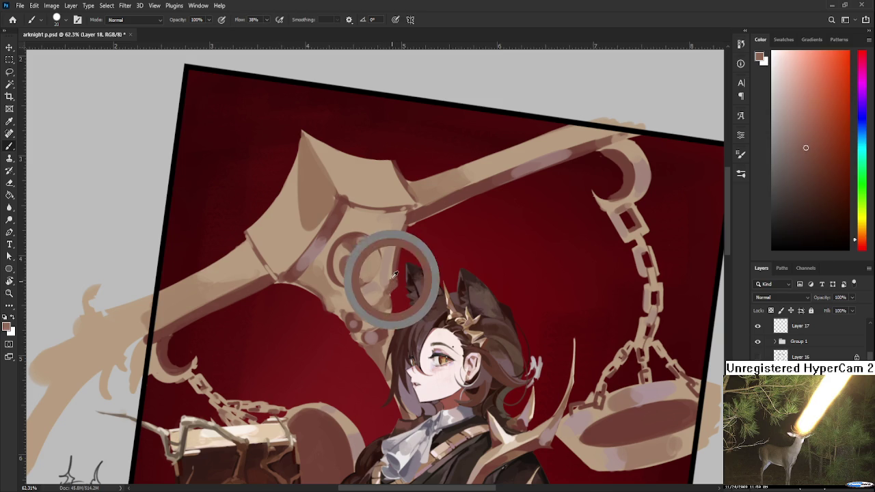
pyautogui.keyDown('alt'); pyautogui.click(393, 282); pyautogui.keyUp('alt')
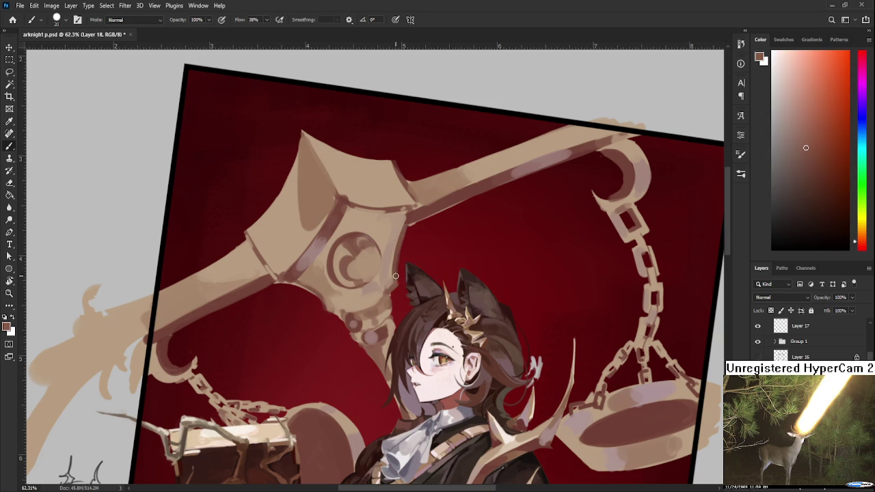
# Step: Straighten the tilted view, fit the whole document, and reset the canvas rotation to level
pyautogui.press('e')
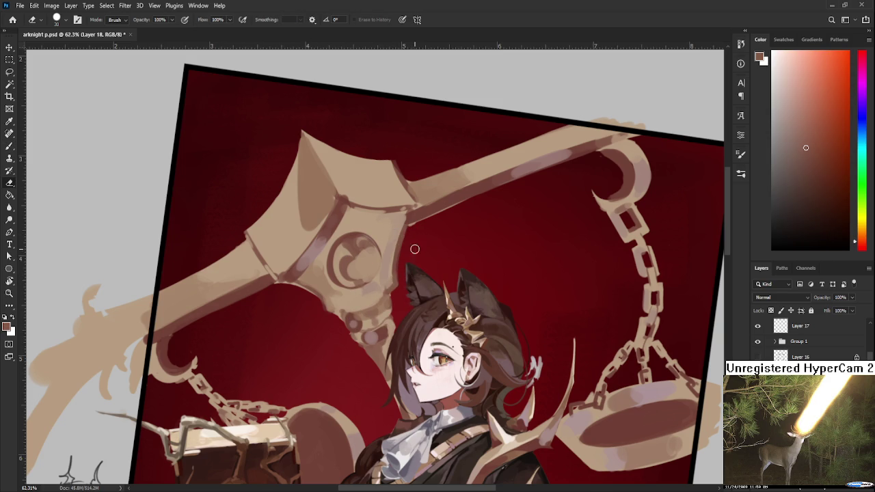
pyautogui.press('r')
pyautogui.moveTo(410, 283); pyautogui.dragTo(432, 326)
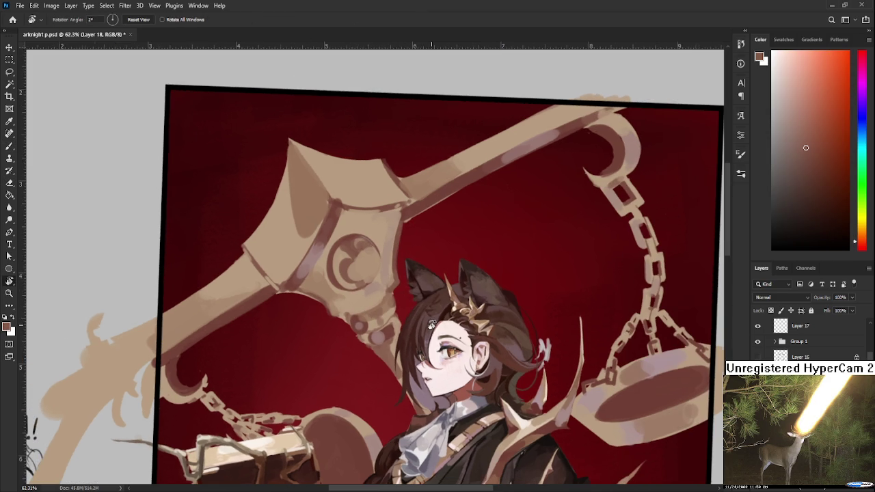
pyautogui.hotkey('ctrl', '0')
pyautogui.press('Escape')
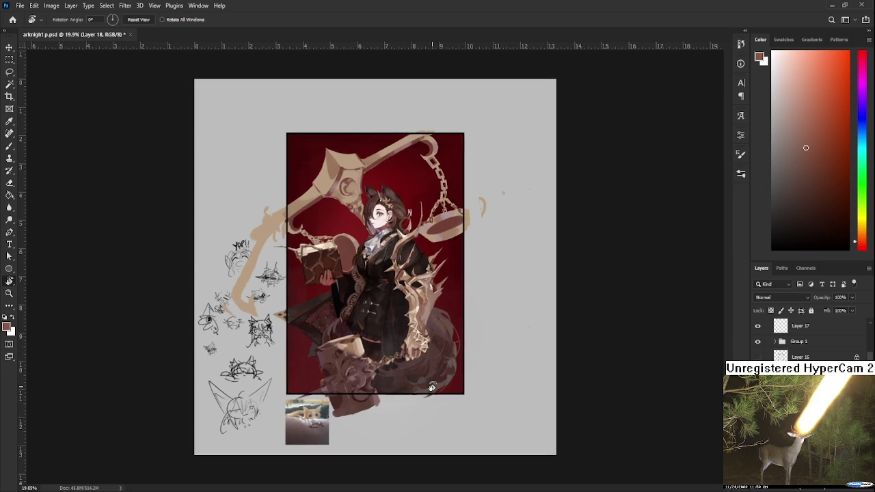
pyautogui.scroll(3, 383, 308)
pyautogui.scroll(2, 369, 273)
pyautogui.scroll(2, 364, 259)
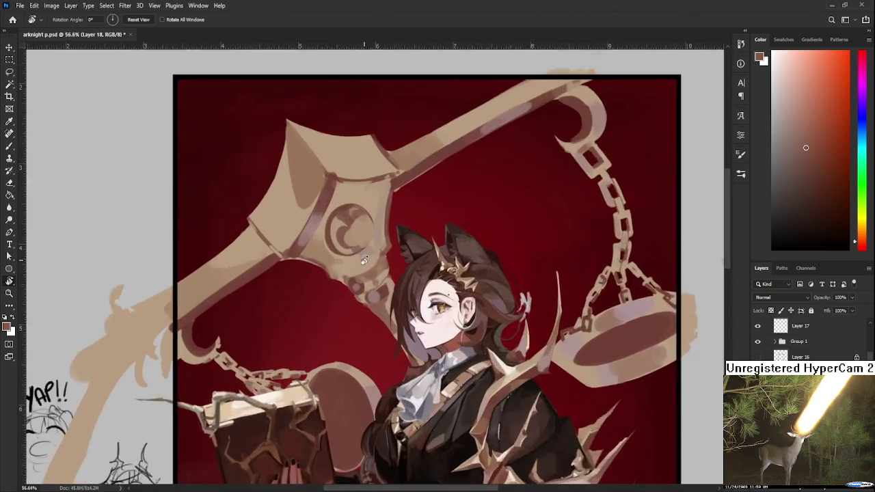
pyautogui.scroll(2, 364, 260)
# Step: Sample a light tan from the scale near the hub for further painting
pyautogui.press('b')
pyautogui.keyDown('alt'); pyautogui.click(389, 291); pyautogui.keyUp('alt')
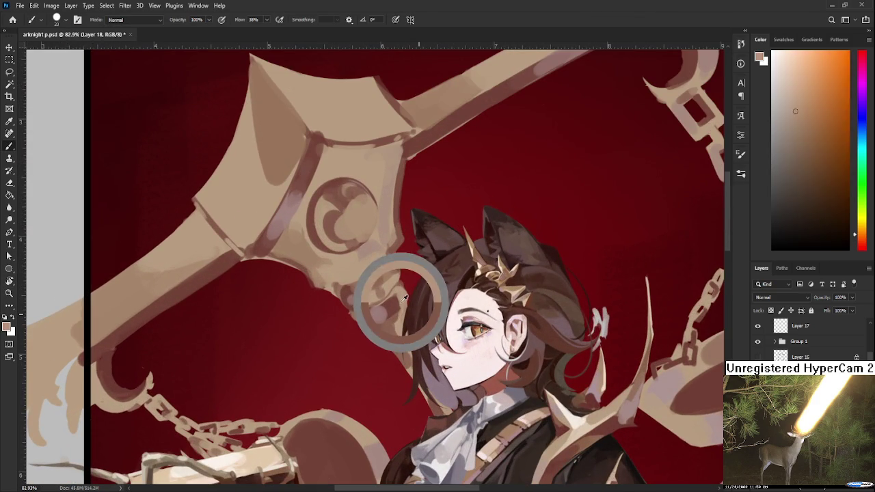
pyautogui.keyDown('alt'); pyautogui.click(407, 292); pyautogui.keyUp('alt')
pyautogui.keyDown('alt'); pyautogui.click(400, 304); pyautogui.keyUp('alt')
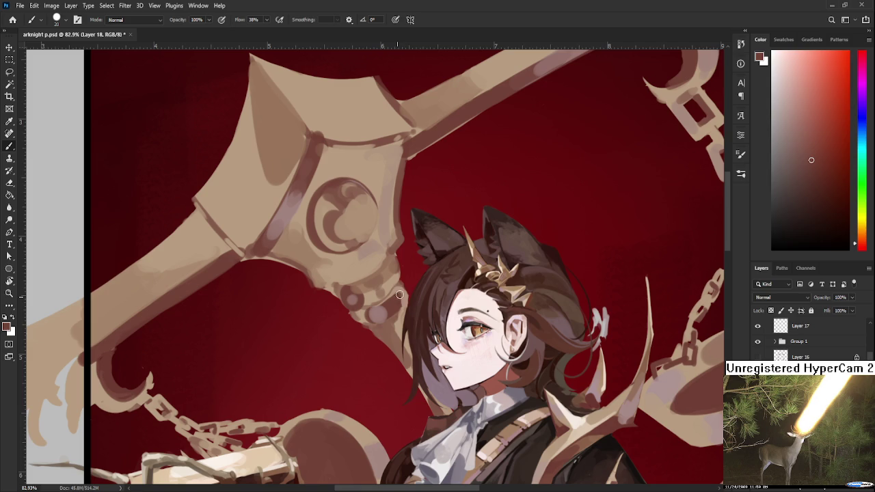
pyautogui.keyDown('alt'); pyautogui.click(403, 290); pyautogui.keyUp('alt')
pyautogui.scroll(-4, 418, 289)
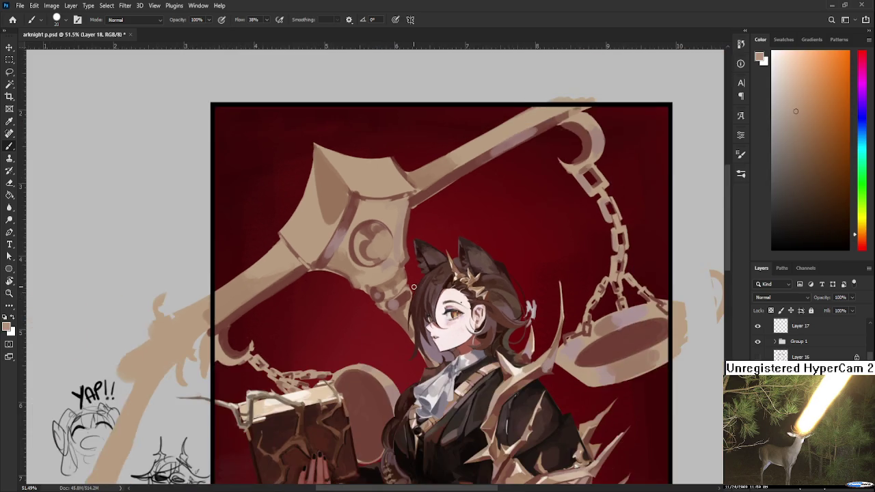
pyautogui.scroll(2, 348, 296)
# Step: Sketch darker tan strokes, sampled from the book, beside the girl's face
pyautogui.keyDown('alt'); pyautogui.click(287, 300); pyautogui.keyUp('alt')
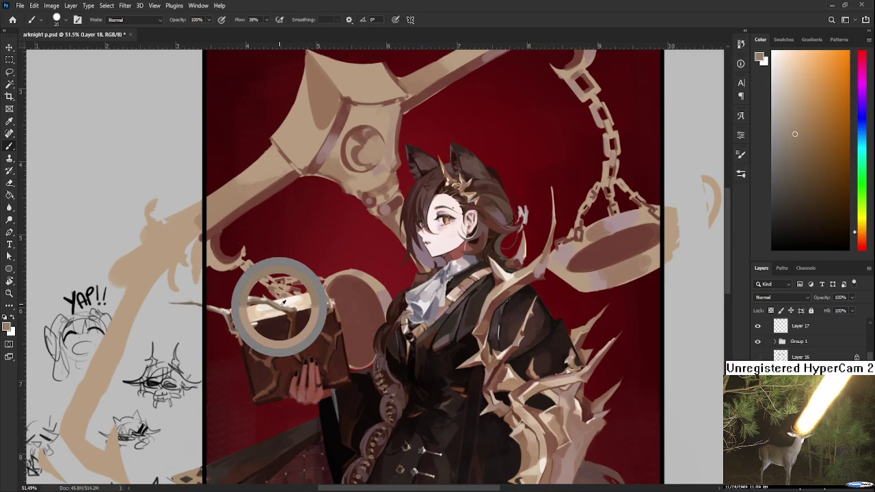
pyautogui.moveTo(418, 264); pyautogui.dragTo(375, 265)
pyautogui.moveTo(402, 202)
pyautogui.mouseDown()
pyautogui.moveTo(363, 240)
pyautogui.moveTo(400, 241)
pyautogui.mouseUp()
pyautogui.scroll(-4, 436, 250)
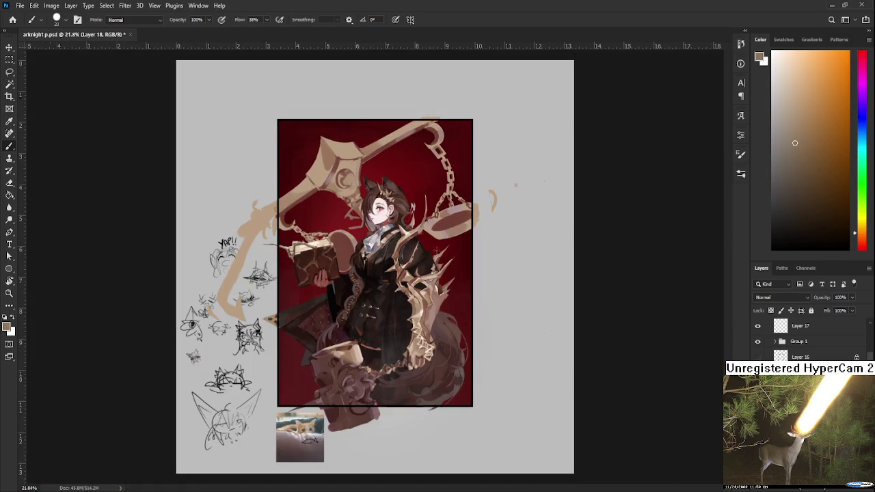
pyautogui.scroll(3, 440, 255)
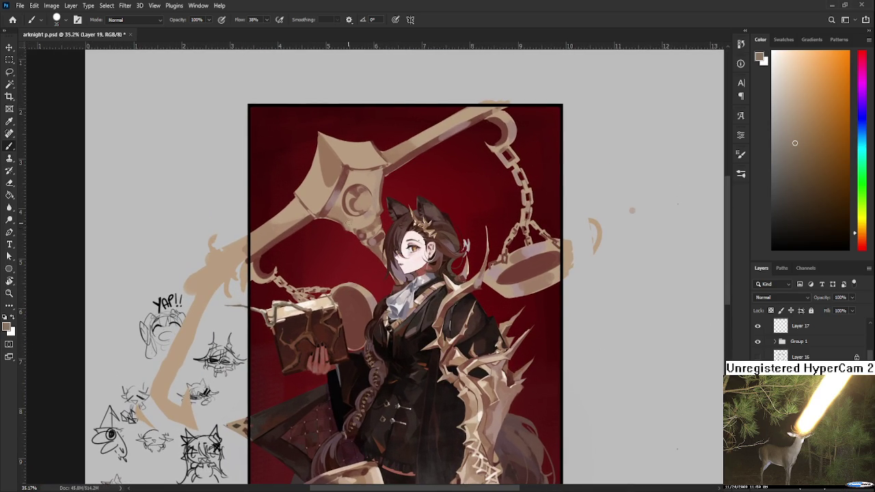
# Step: Draw tan halo strokes arcing above her head, undoing the stray ones
pyautogui.moveTo(356, 256)
pyautogui.mouseDown()
pyautogui.moveTo(380, 215)
pyautogui.moveTo(454, 168)
pyautogui.mouseUp()
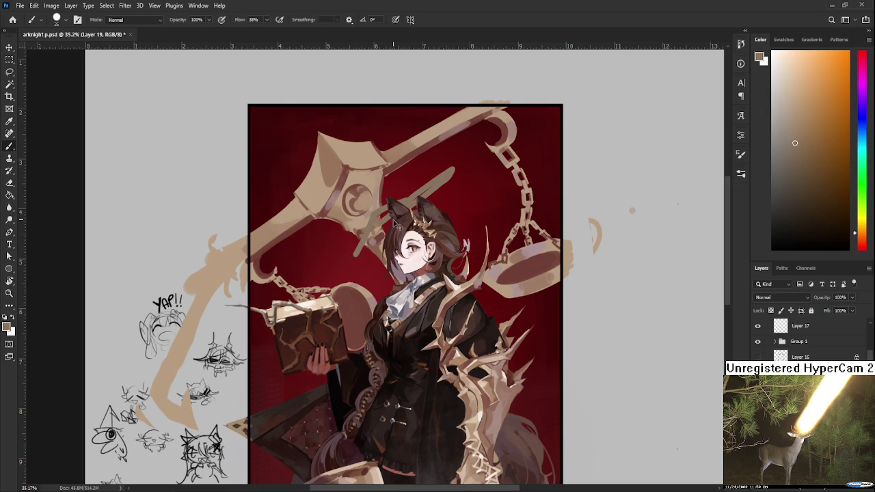
pyautogui.hotkey('ctrl', 'z')
pyautogui.scroll(3, 810, 341)
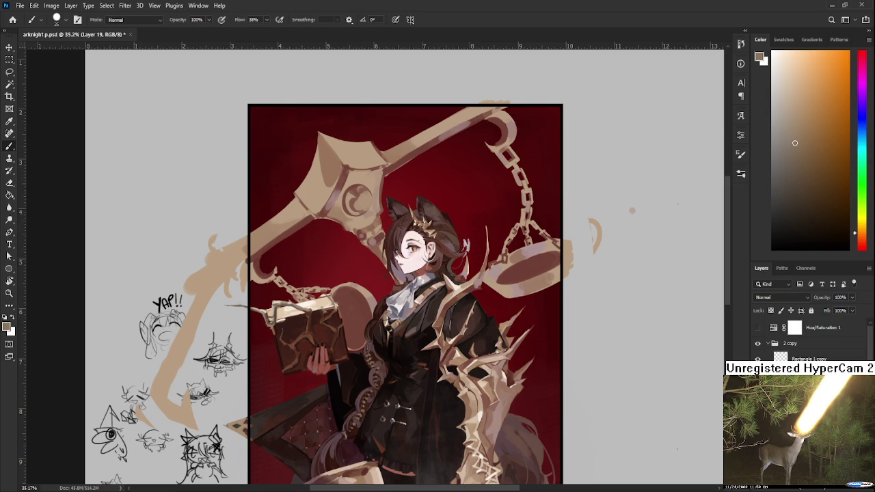
pyautogui.moveTo(360, 260); pyautogui.dragTo(410, 233)
pyautogui.hotkey('ctrl', 'z')
pyautogui.moveTo(347, 250)
pyautogui.mouseDown()
pyautogui.moveTo(410, 219)
pyautogui.moveTo(441, 182)
pyautogui.moveTo(404, 179)
pyautogui.moveTo(346, 229)
pyautogui.moveTo(345, 248)
pyautogui.mouseUp()
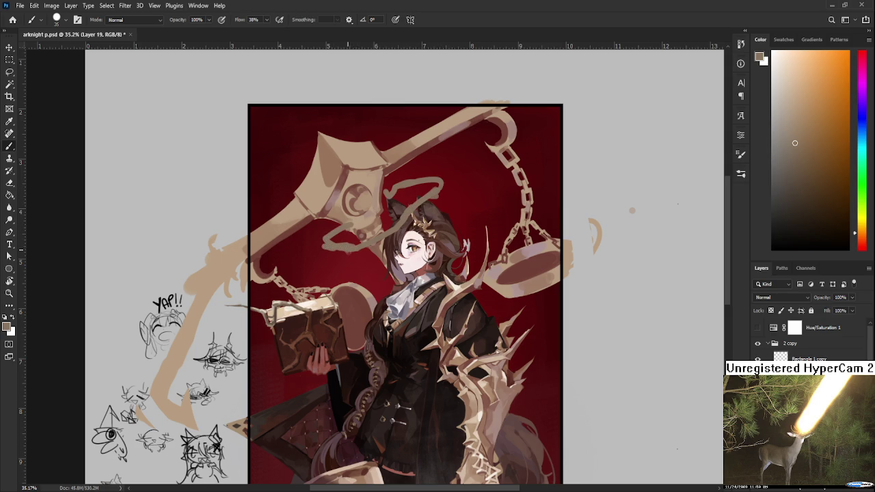
# Step: Trim the halo strokes with the Eraser, toggling back and forth with the Brush
pyautogui.press('e')
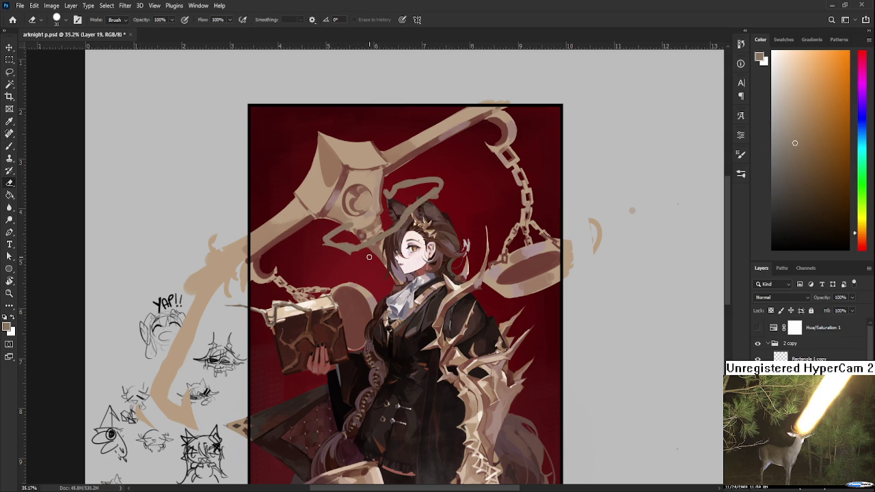
pyautogui.scroll(-3, 370, 257)
pyautogui.scroll(-2, 395, 255)
pyautogui.scroll(3, 369, 257)
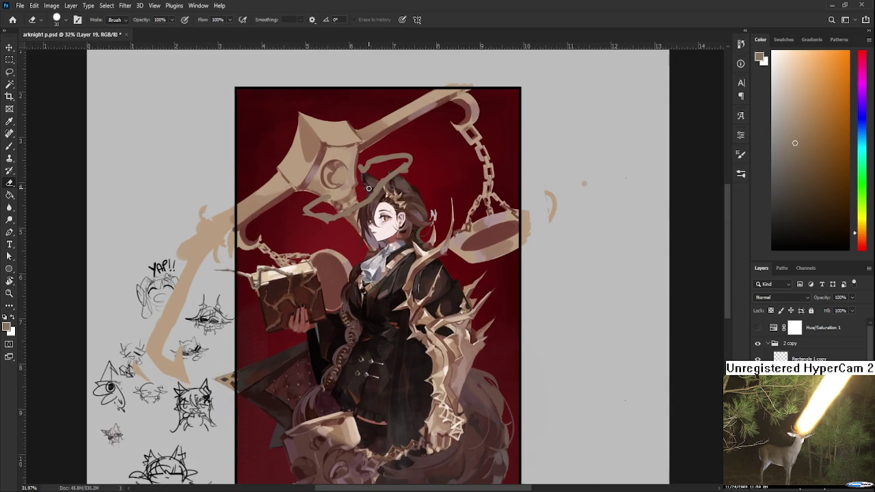
pyautogui.press('b')
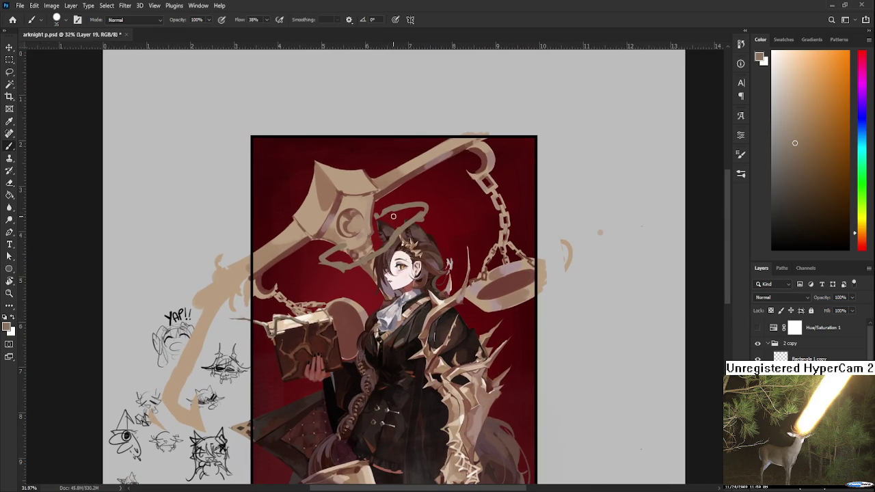
pyautogui.press('e')
pyautogui.press('b')
pyautogui.press('e')
pyautogui.press('b')
# Step: Extend the halo loop down past the crescent hub and trim its tail
pyautogui.scroll(-3, 400, 260)
pyautogui.scroll(5, 393, 238)
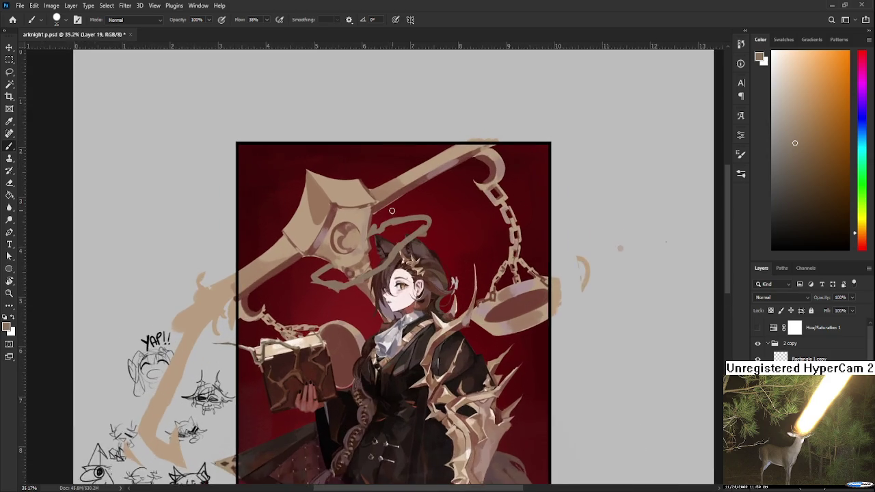
pyautogui.scroll(-2, 393, 214)
pyautogui.scroll(-1, 420, 213)
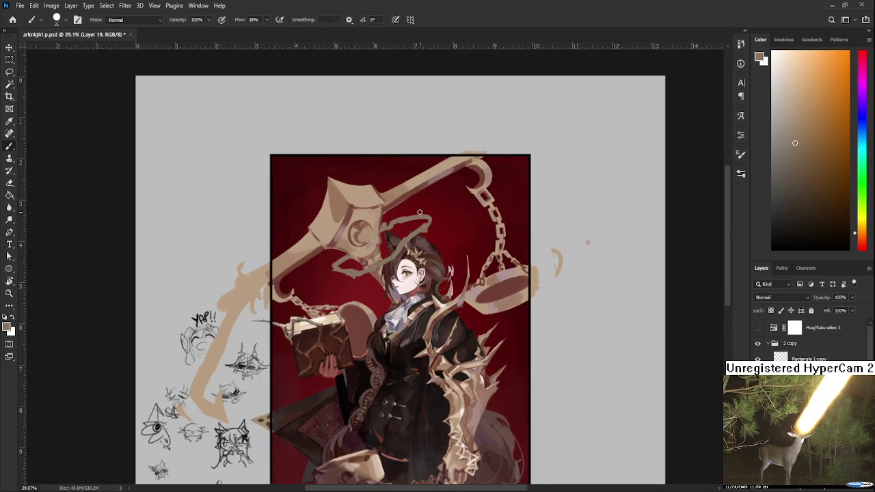
pyautogui.scroll(3, 420, 211)
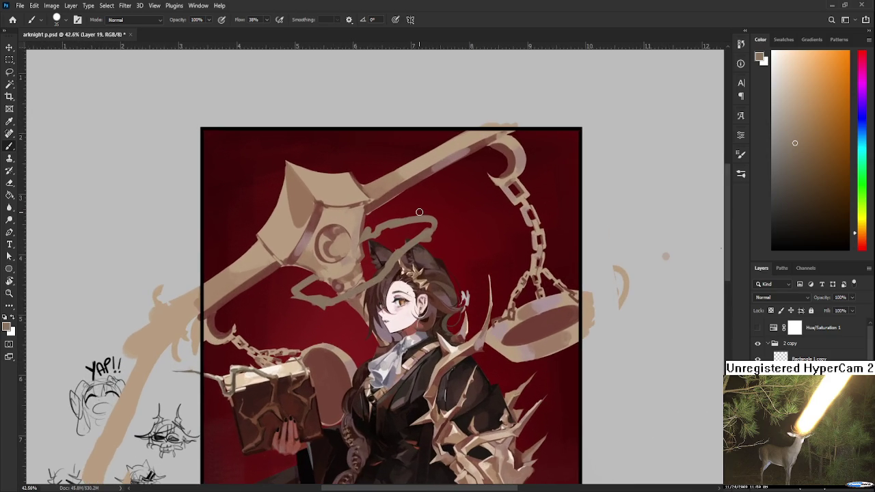
pyautogui.moveTo(320, 285); pyautogui.dragTo(367, 326)
pyautogui.press('e')
pyautogui.press('b')
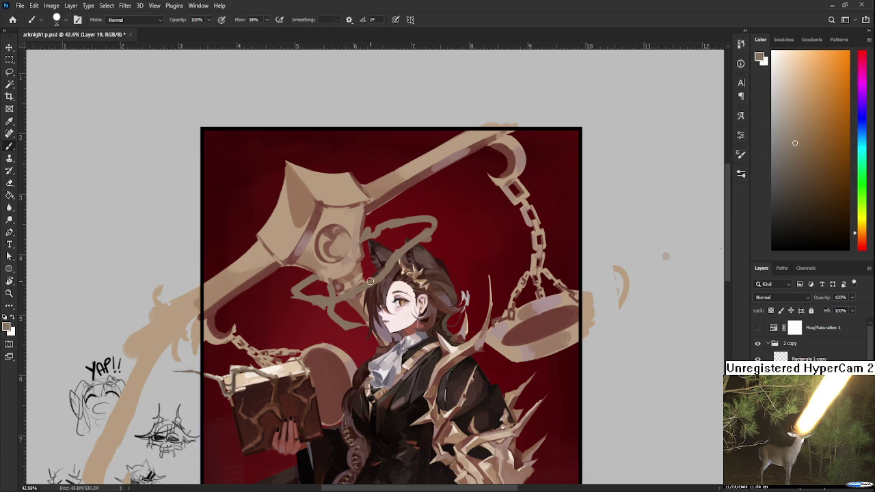